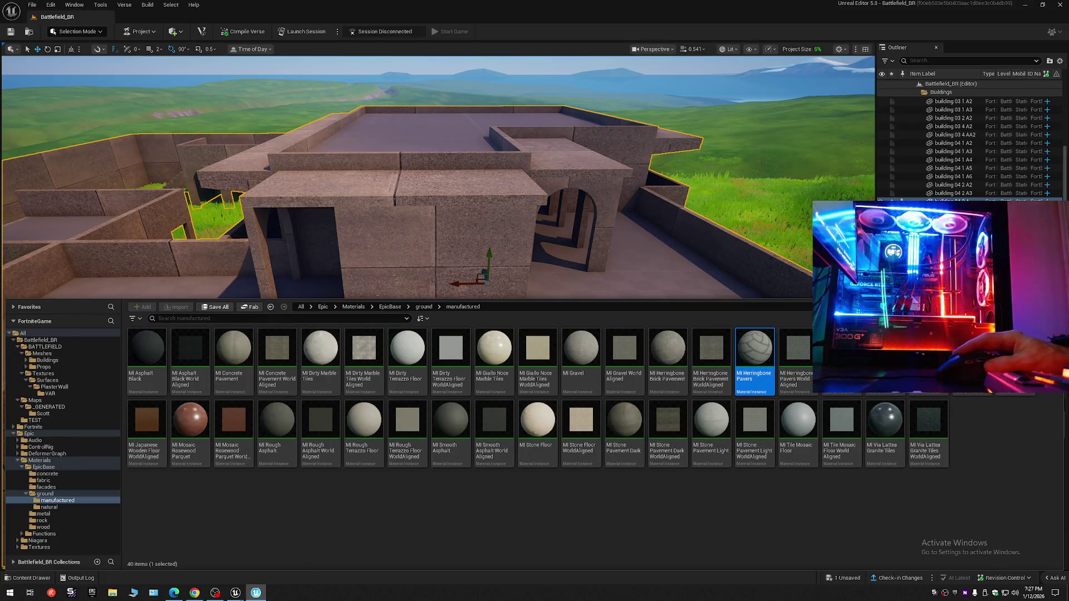
Assign MI_Herringbone_Pave to the Element 2 slot so the main floor shows herringbone paving.
{"action": "key", "text": "ctrl+space"}
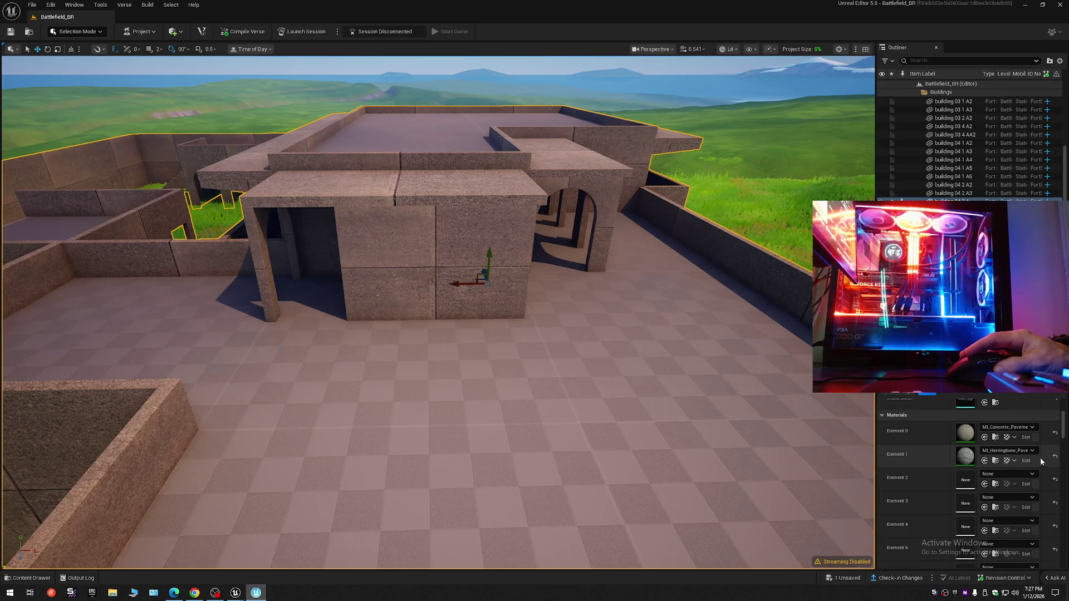
{"action": "left_click", "coordinate": [984, 485]}
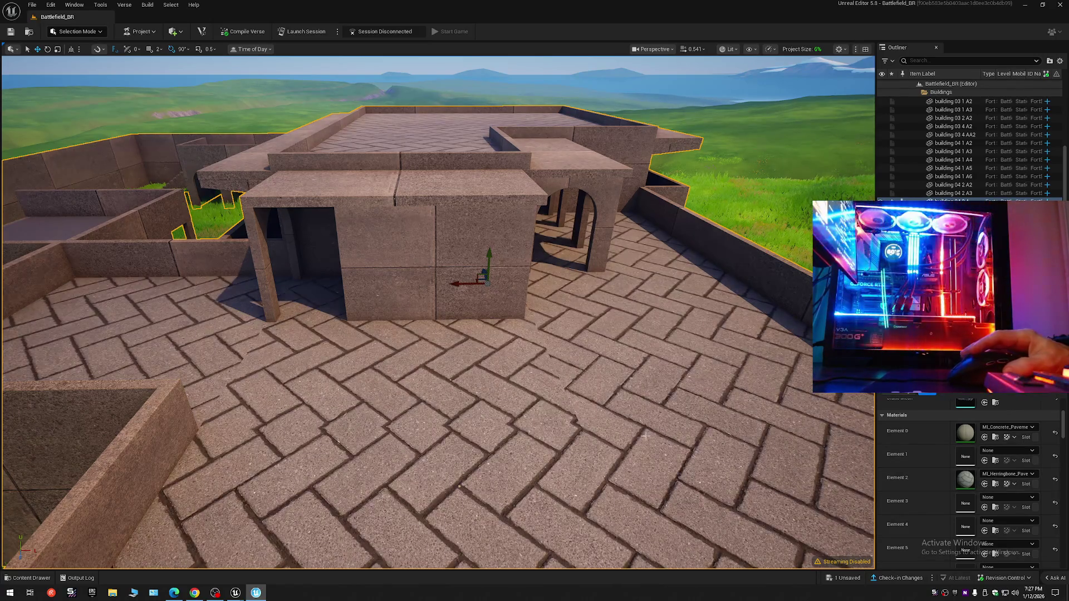
Fly around the building to inspect the paved floors, walls and walled rooms.
{"action": "key", "text": "s"}
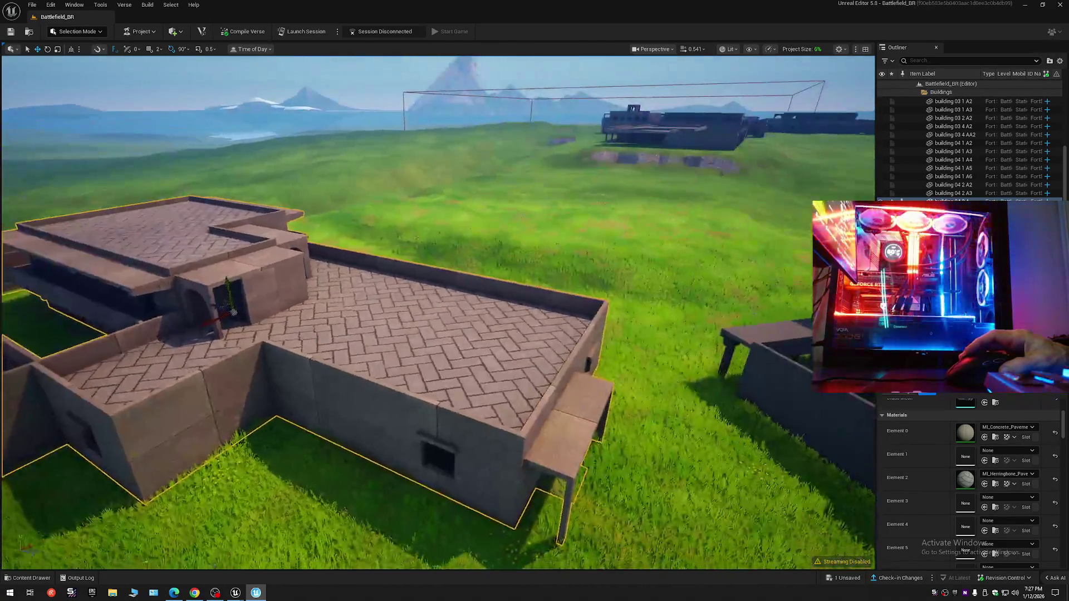
{"action": "key", "text": "w"}
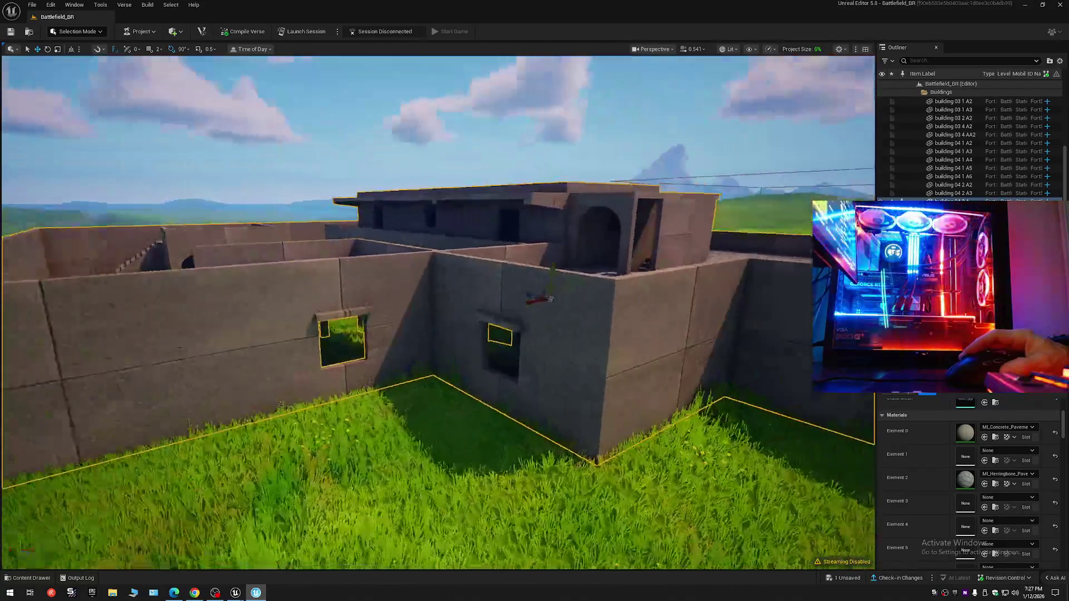
{"action": "key", "text": "w"}
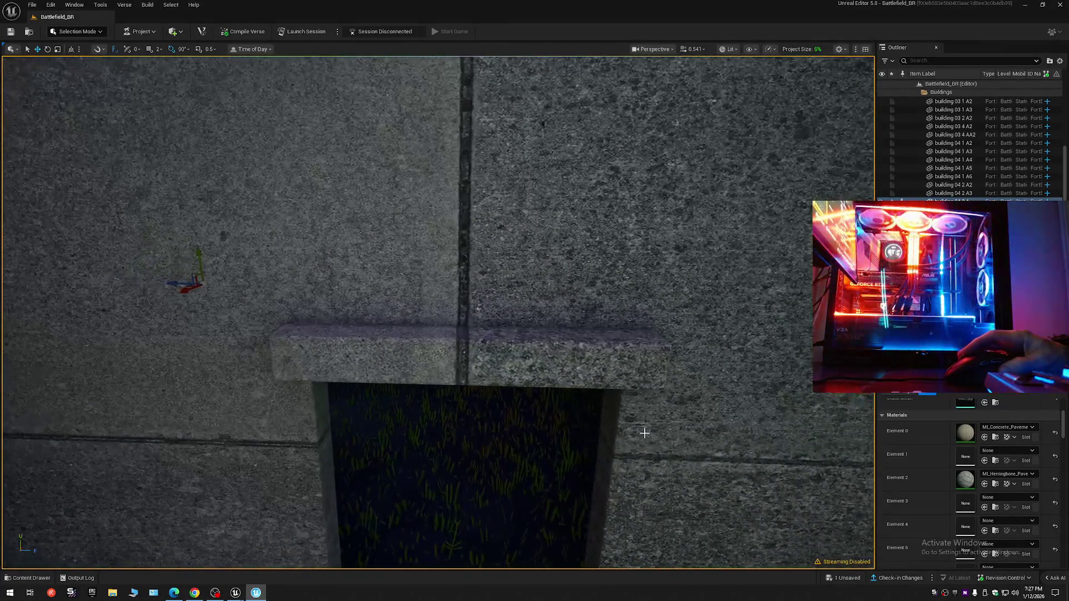
{"action": "key", "text": "s"}
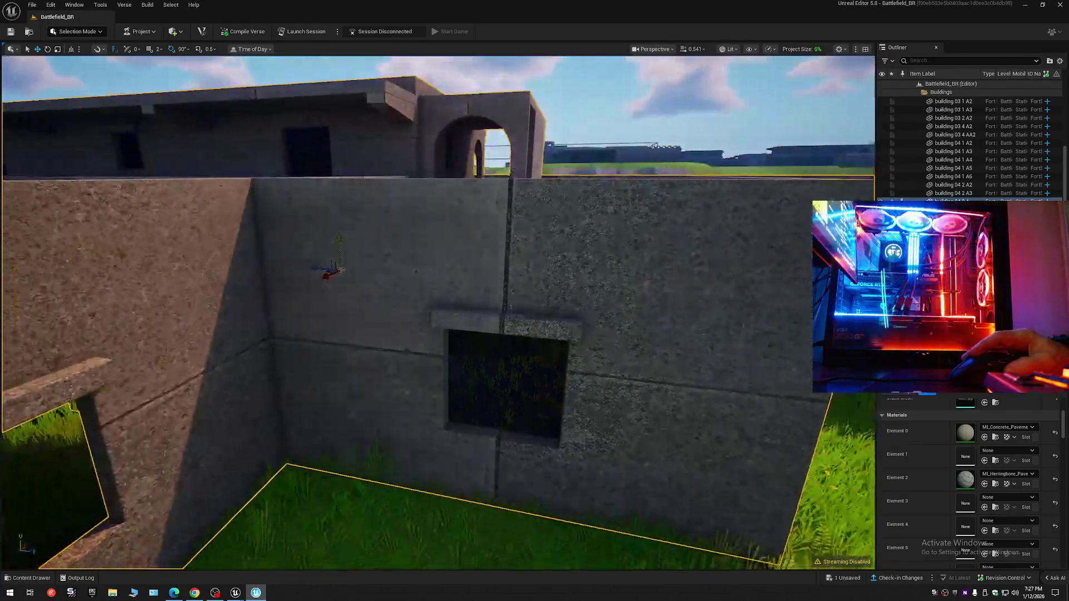
{"action": "key", "text": "s"}
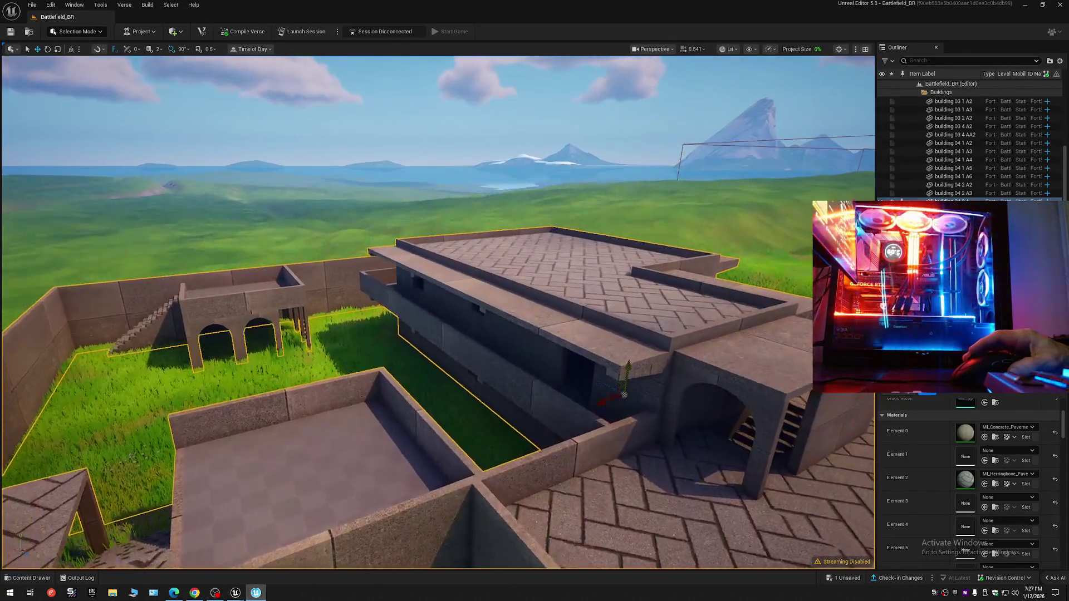
{"action": "key", "text": "s"}
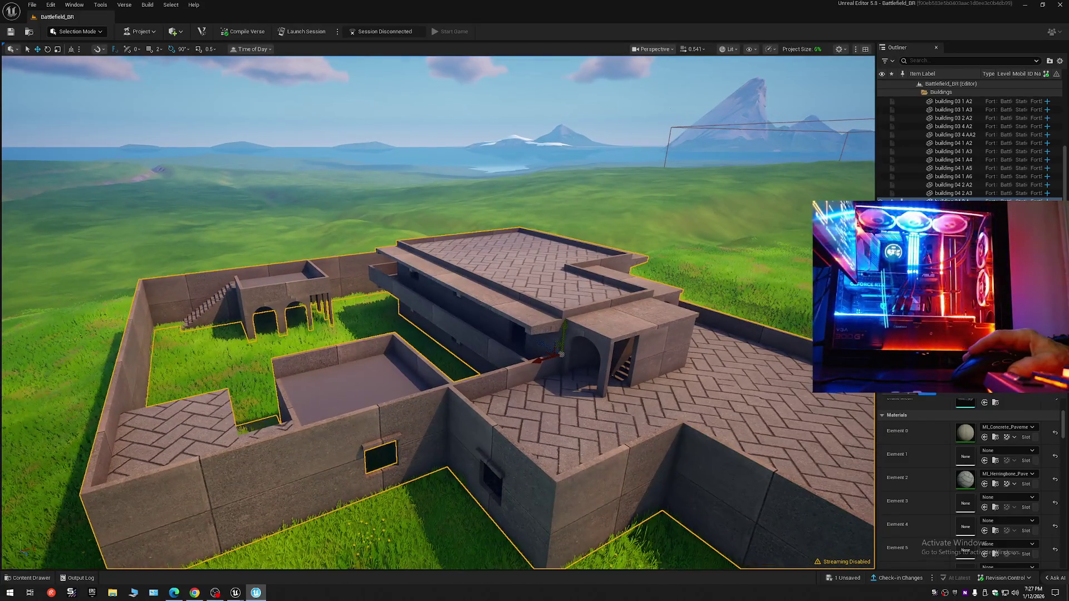
{"action": "key", "text": "w"}
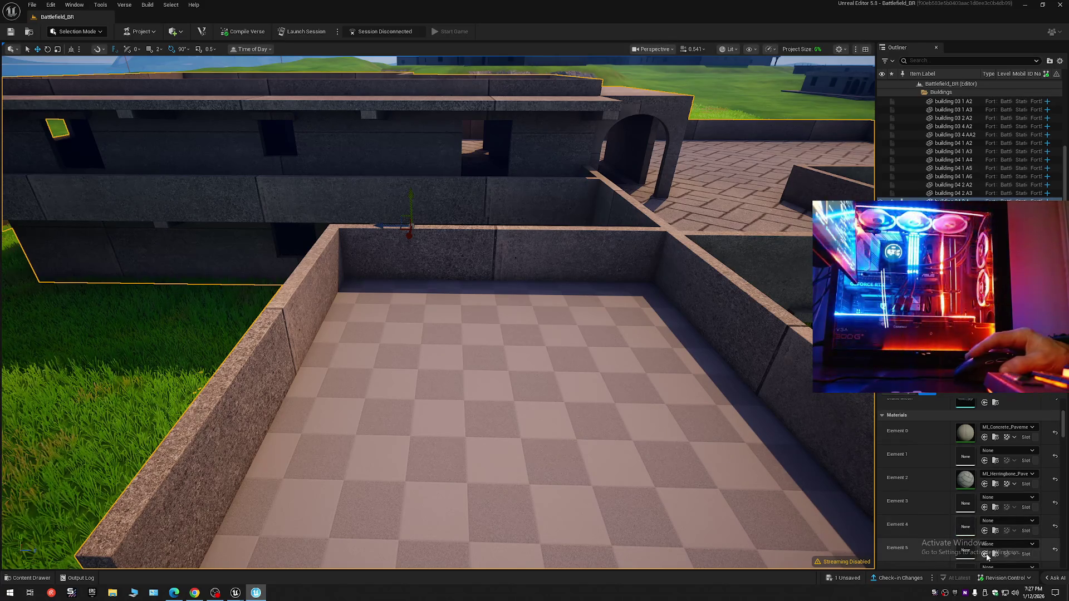
Fly around the fort, courtyard and arched structure to inspect the herringbone floors.
{"action": "key", "text": "s"}
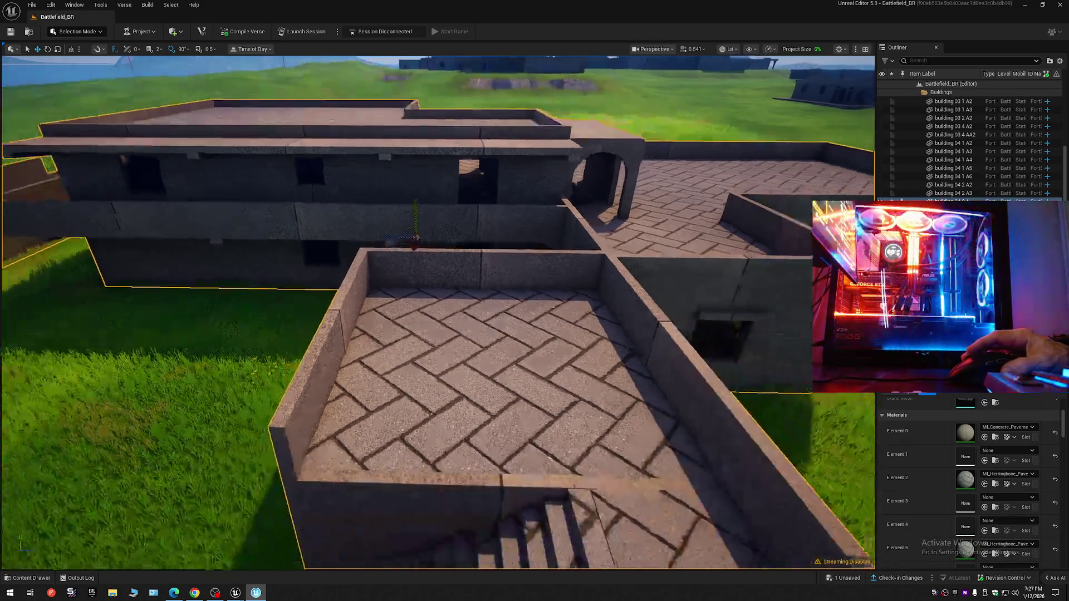
{"action": "key", "text": "w"}
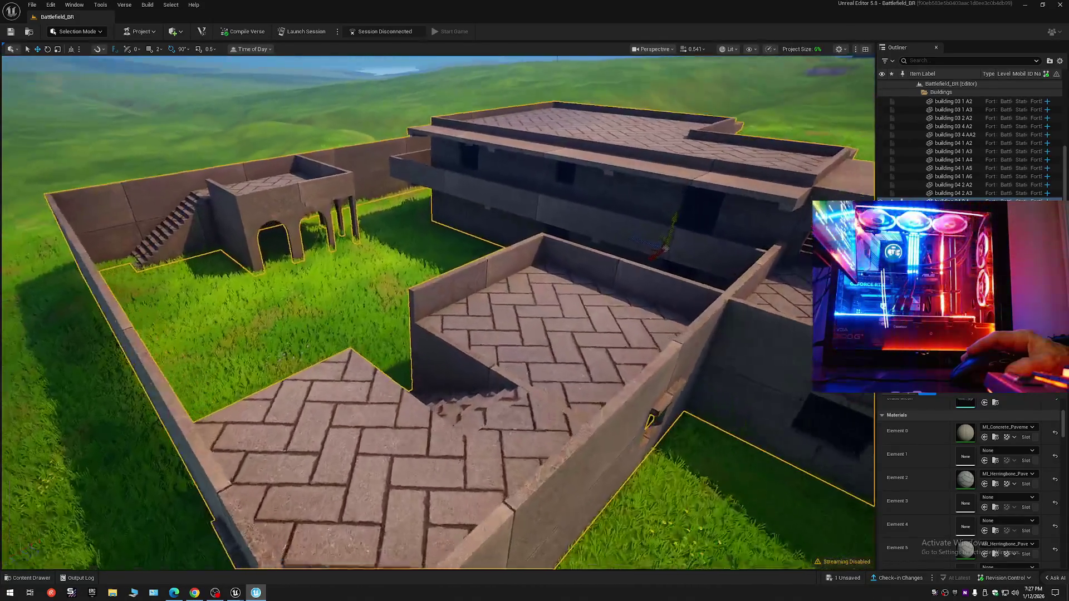
{"action": "key", "text": "q"}
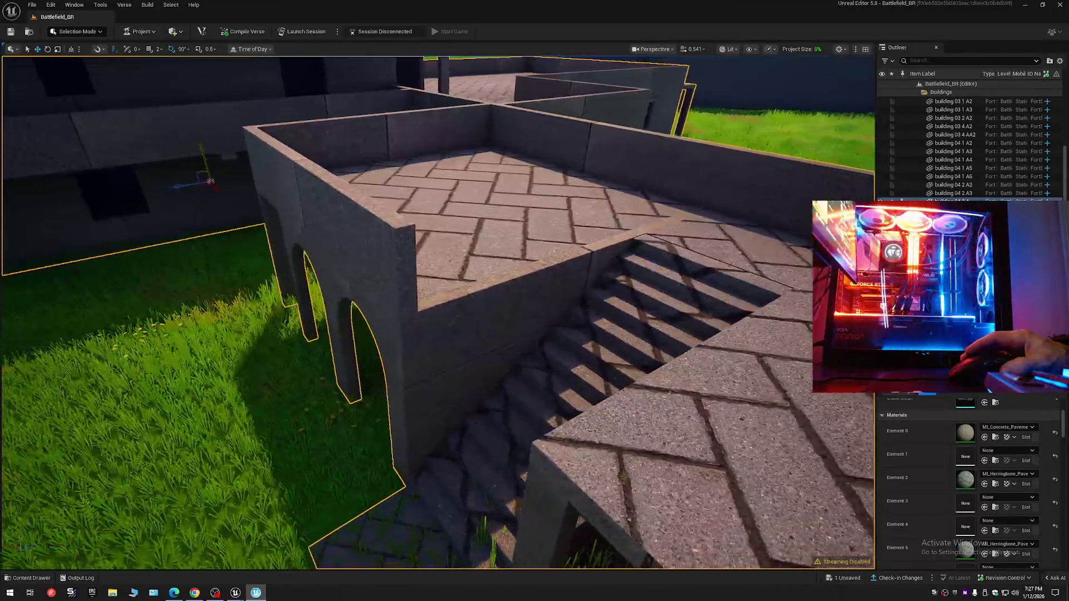
{"action": "key", "text": "e"}
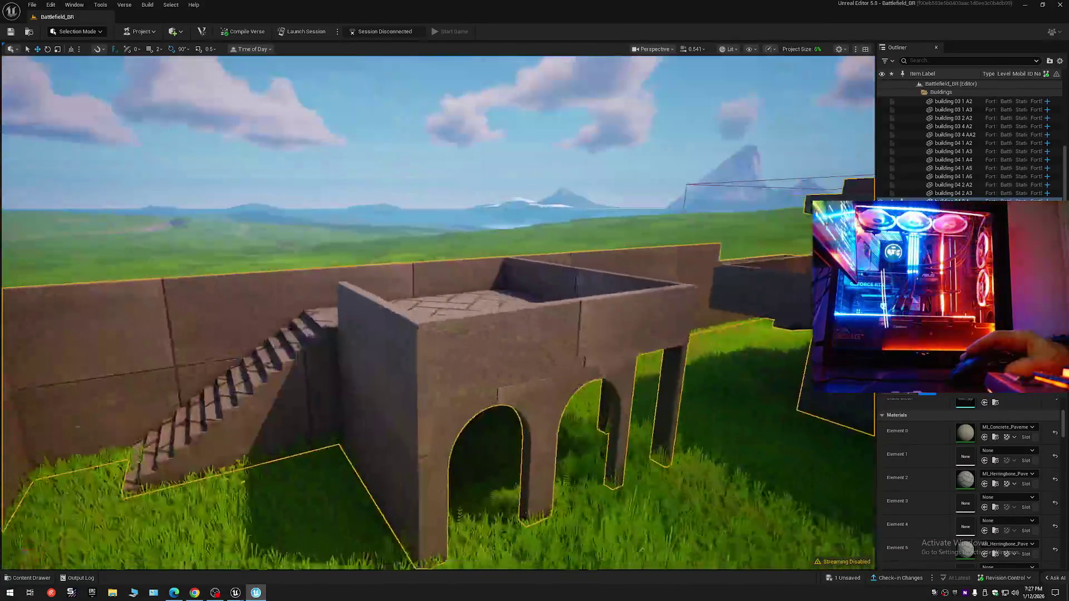
{"action": "key", "text": "w"}
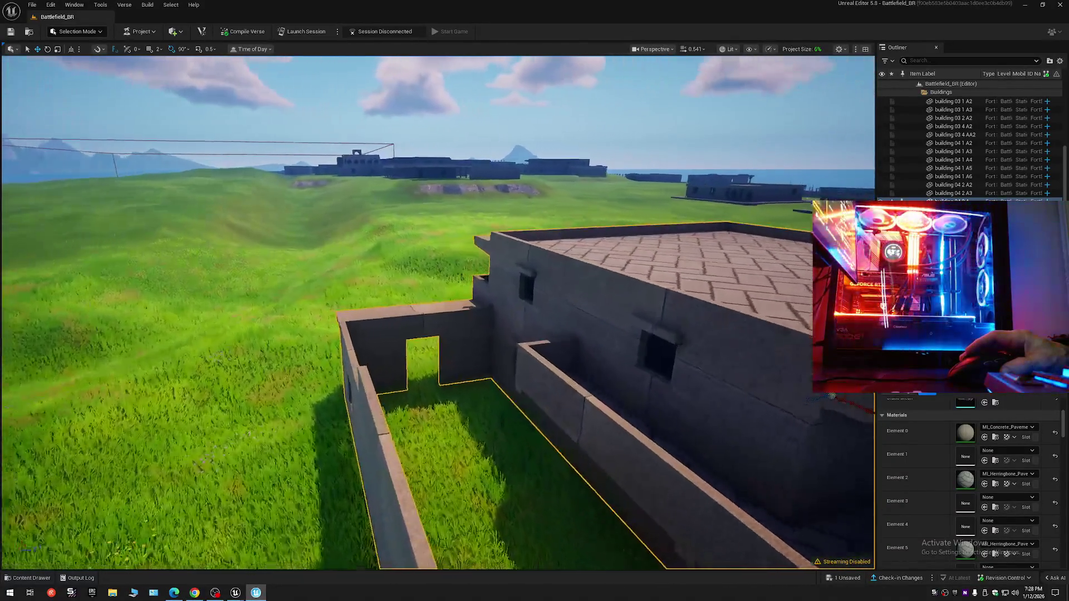
{"action": "key", "text": "w"}
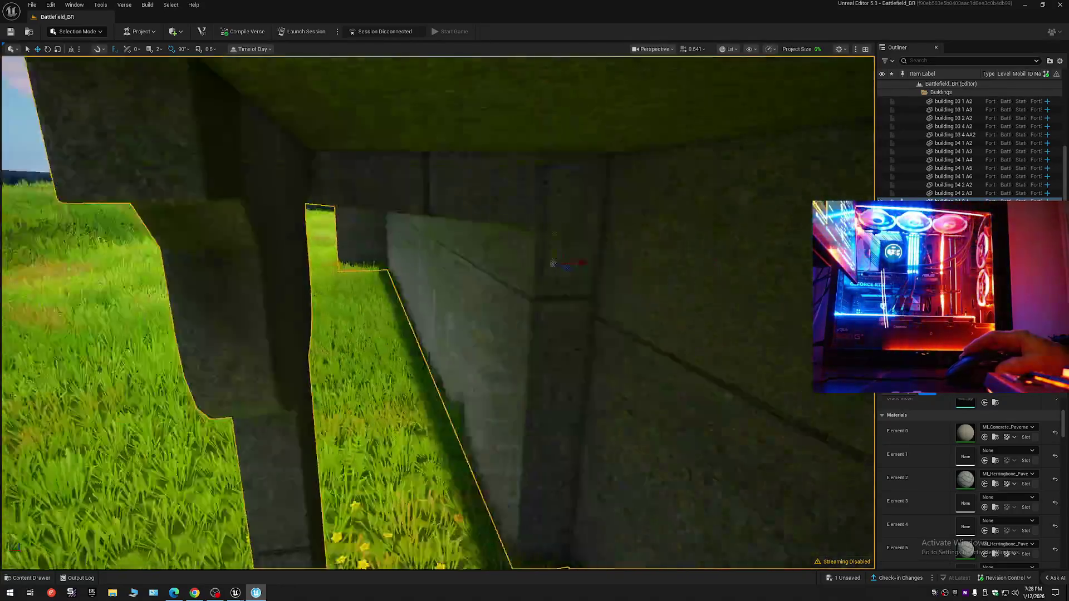
{"action": "key", "text": "w"}
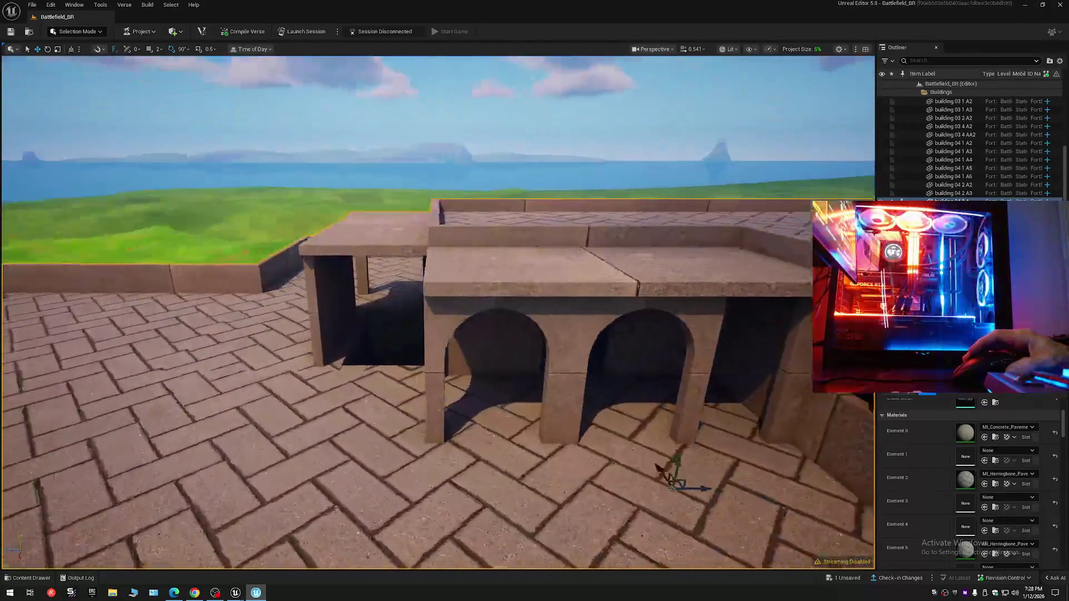
{"action": "key", "text": "s"}
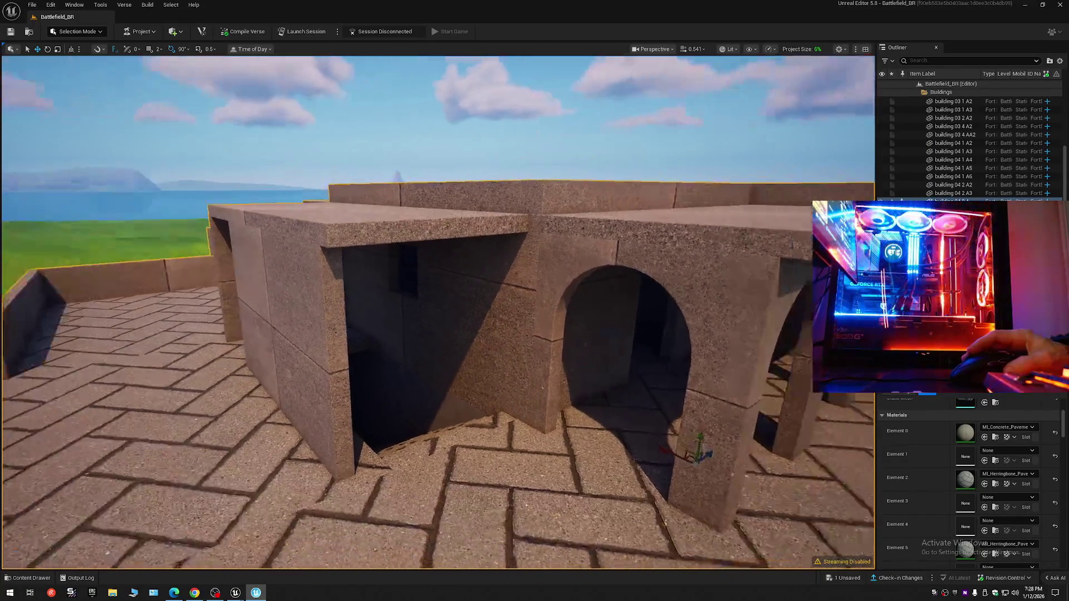
{"action": "scroll", "coordinate": [891, 501], "scroll_direction": "down", "scroll_amount": 2}
{"action": "scroll", "coordinate": [890, 501], "scroll_direction": "down", "scroll_amount": 3}
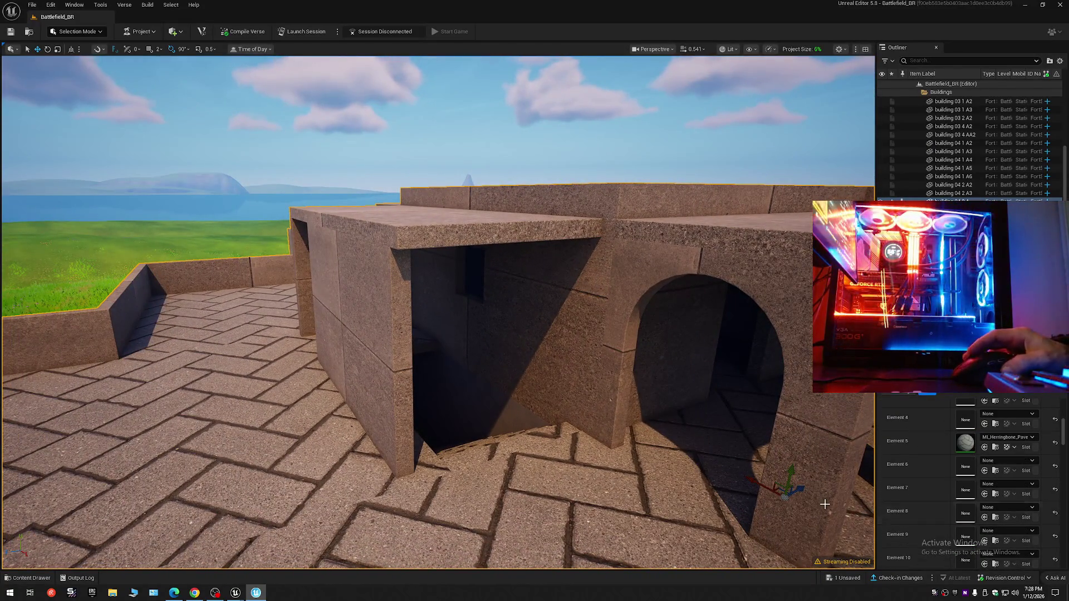
Try MI_Rough_Asphalt on the floor slots and set Element 2 to rough asphalt.
{"action": "left_click", "coordinate": [55, 578]}
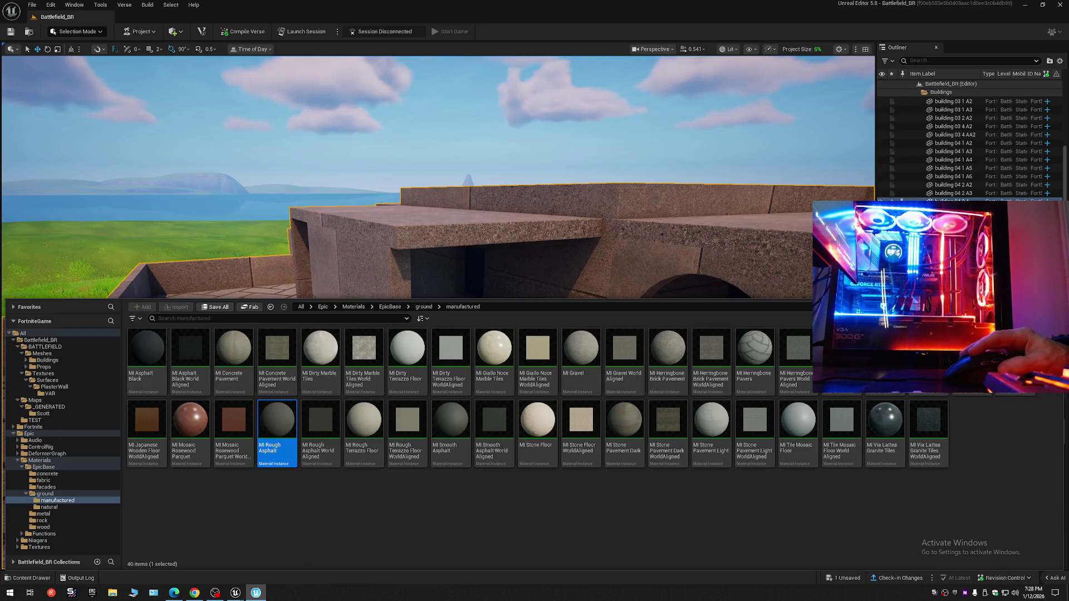
{"action": "left_click_drag", "start_coordinate": [669, 349], "coordinate": [965, 440]}
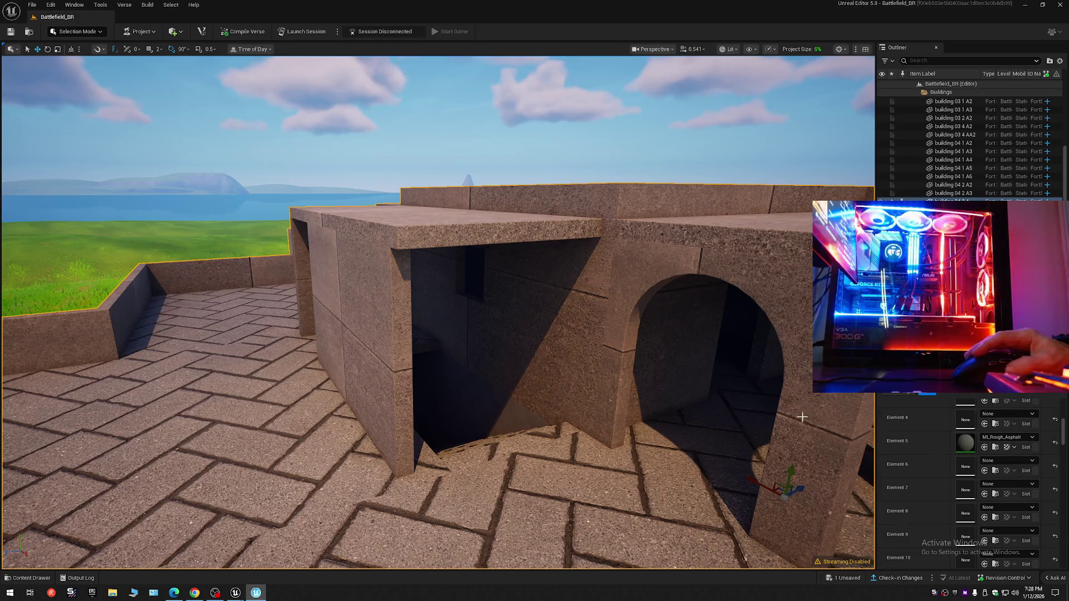
{"action": "key", "text": "a"}
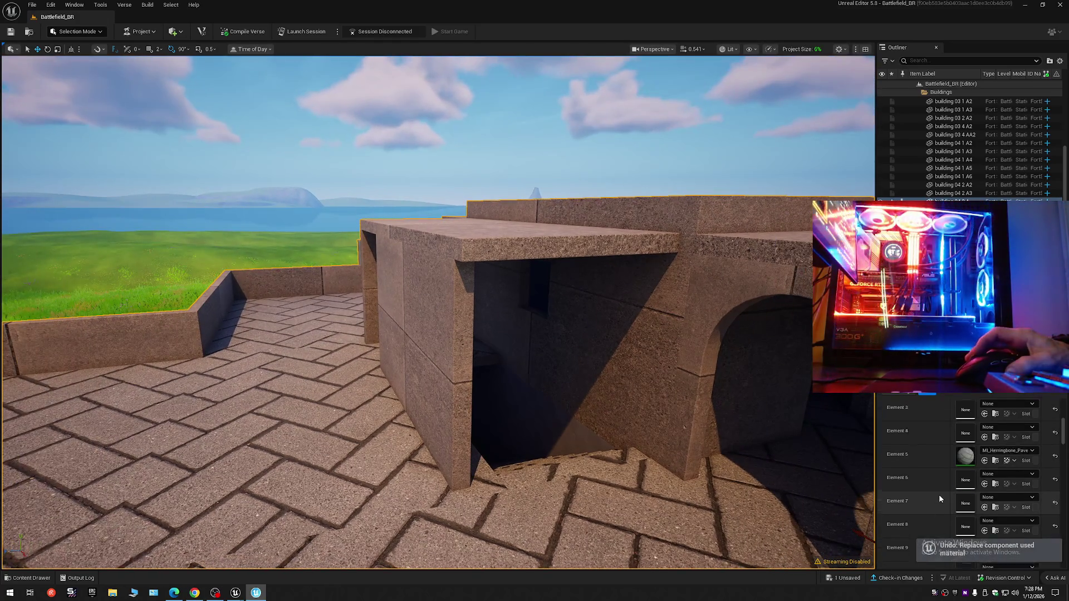
{"action": "scroll", "coordinate": [939, 495], "scroll_direction": "up", "scroll_amount": 2}
{"action": "scroll", "coordinate": [939, 495], "scroll_direction": "up", "scroll_amount": 2}
{"action": "left_click", "coordinate": [986, 484]}
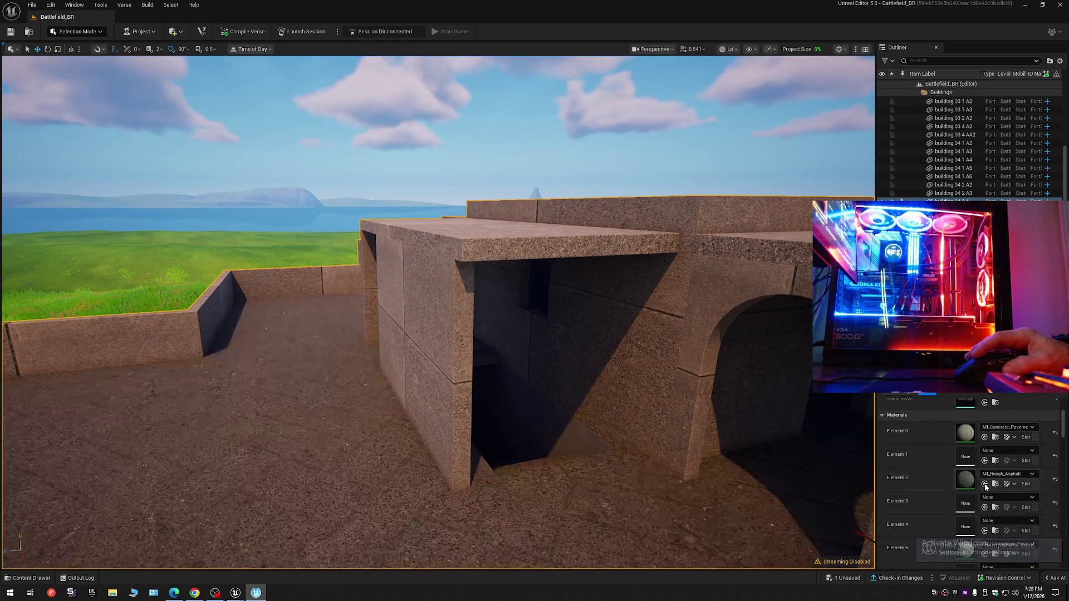
Undo the rough asphalt switch and fly through the walled room and out the window.
{"action": "mouse_move", "coordinate": [630, 420]}
{"action": "left_mouse_down"}
{"action": "mouse_move", "coordinate": [584, 400]}
{"action": "mouse_move", "coordinate": [534, 351]}
{"action": "mouse_move", "coordinate": [534, 335]}
{"action": "left_mouse_up"}
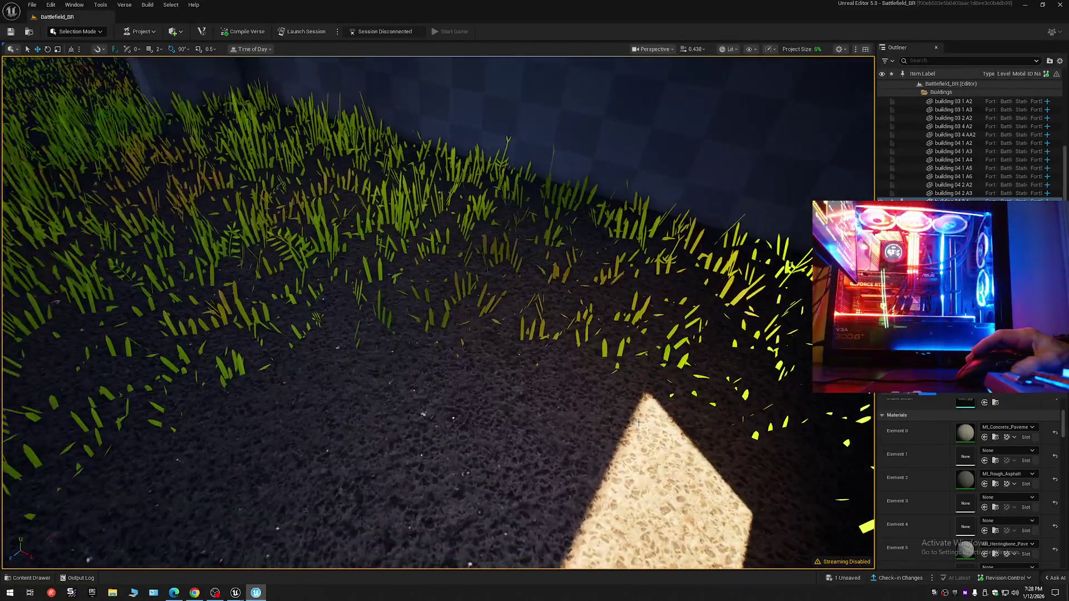
{"action": "key", "text": "ctrl+z"}
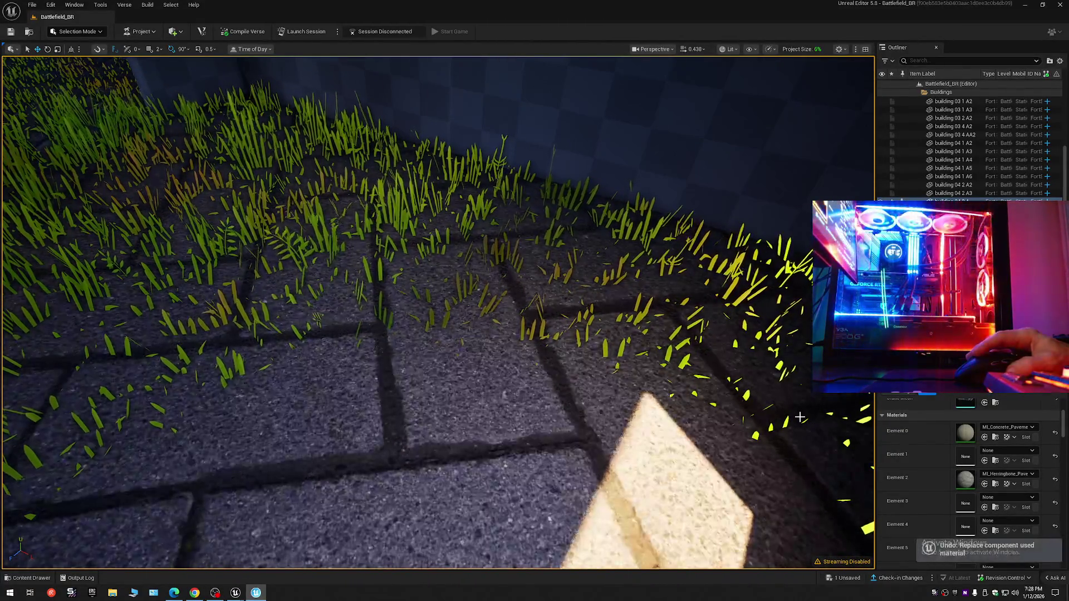
{"action": "left_click_drag", "start_coordinate": [534, 335], "coordinate": [518, 343]}
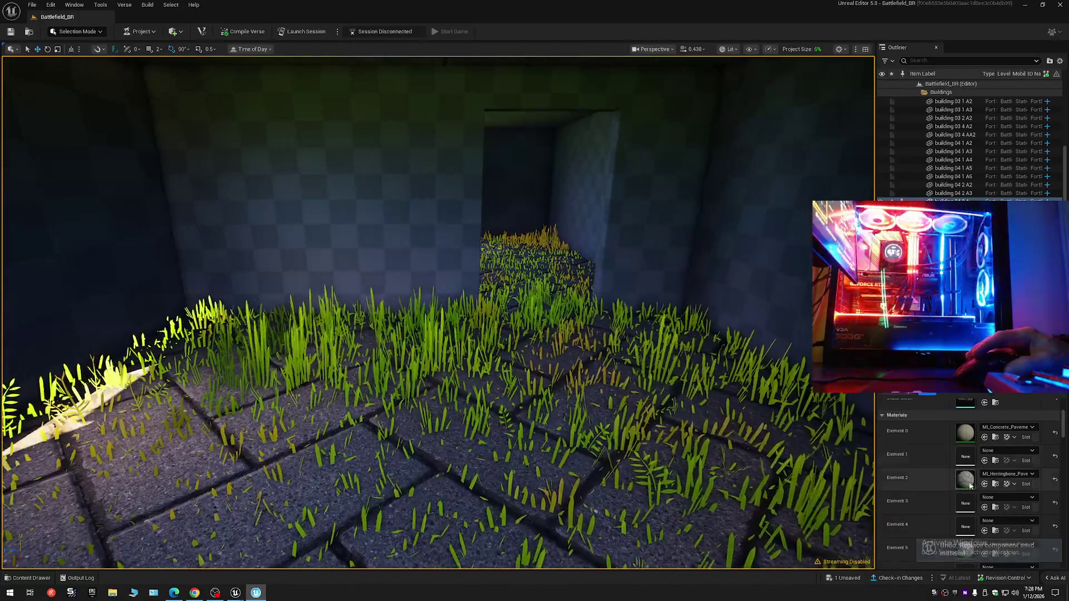
{"action": "mouse_move", "coordinate": [535, 334]}
{"action": "left_mouse_down"}
{"action": "mouse_move", "coordinate": [534, 318]}
{"action": "mouse_move", "coordinate": [535, 392]}
{"action": "mouse_move", "coordinate": [535, 296]}
{"action": "mouse_move", "coordinate": [671, 367]}
{"action": "left_mouse_up"}
{"action": "scroll", "coordinate": [985, 496], "scroll_direction": "down", "scroll_amount": 1}
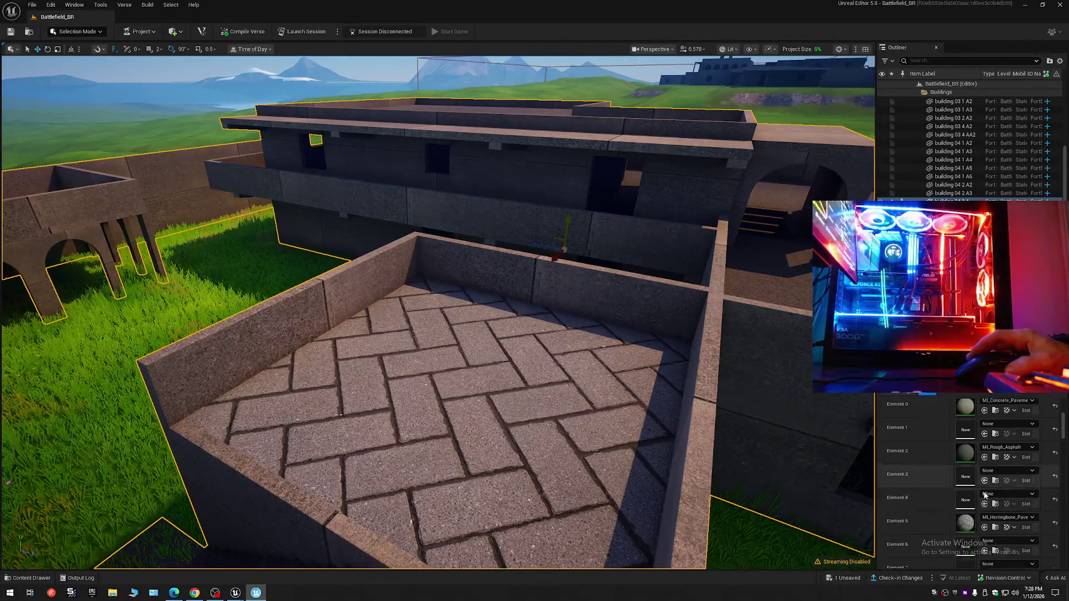
{"action": "scroll", "coordinate": [986, 514], "scroll_direction": "down", "scroll_amount": 1}
Make another floor section rough asphalt, then pick MI_Herringbone_Pavers and apply it to the mesh.
{"action": "left_click", "coordinate": [987, 515]}
{"action": "mouse_move", "coordinate": [535, 335]}
{"action": "left_mouse_down"}
{"action": "mouse_move", "coordinate": [468, 301]}
{"action": "mouse_move", "coordinate": [501, 326]}
{"action": "mouse_move", "coordinate": [434, 310]}
{"action": "mouse_move", "coordinate": [401, 317]}
{"action": "mouse_move", "coordinate": [509, 326]}
{"action": "mouse_move", "coordinate": [450, 310]}
{"action": "mouse_move", "coordinate": [502, 301]}
{"action": "mouse_move", "coordinate": [451, 301]}
{"action": "left_mouse_up"}
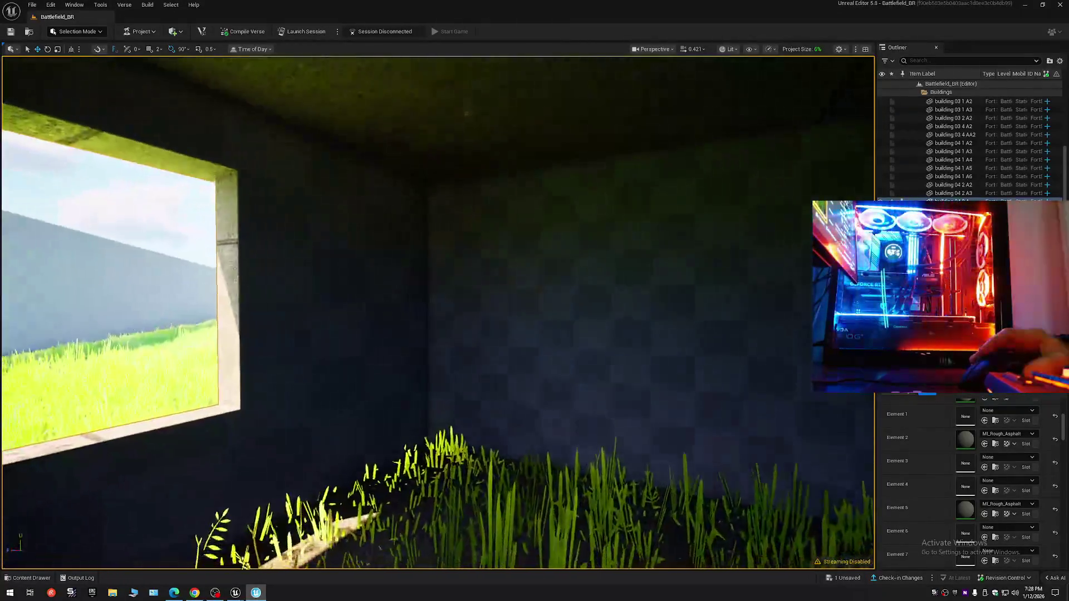
{"action": "scroll", "coordinate": [929, 470], "scroll_direction": "up", "scroll_amount": 1}
{"action": "scroll", "coordinate": [930, 471], "scroll_direction": "up", "scroll_amount": 1}
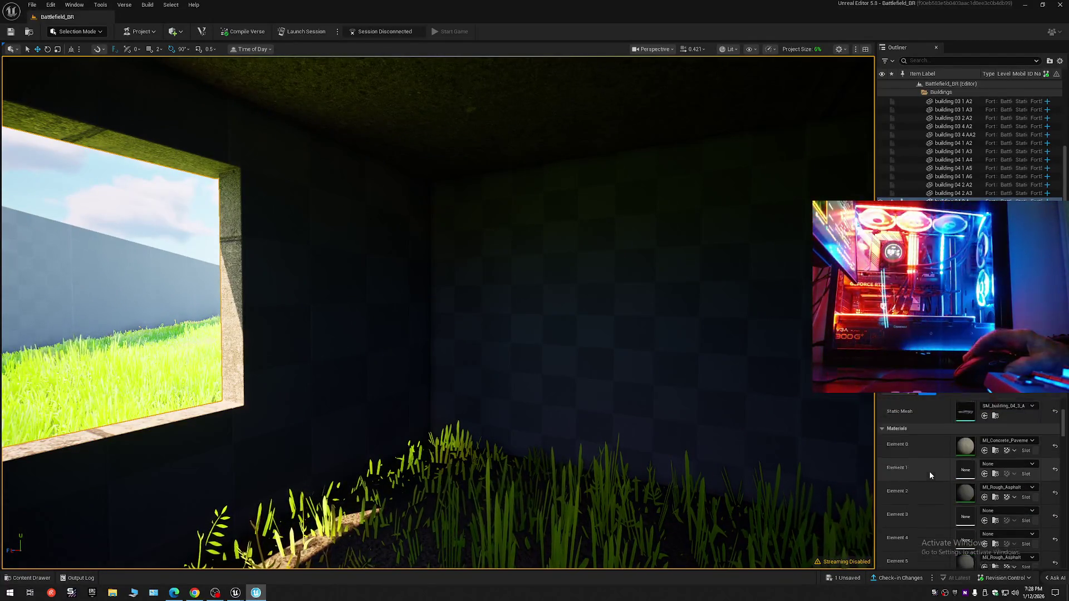
{"action": "scroll", "coordinate": [930, 470], "scroll_direction": "up", "scroll_amount": 1}
{"action": "key", "text": "ctrl+space"}
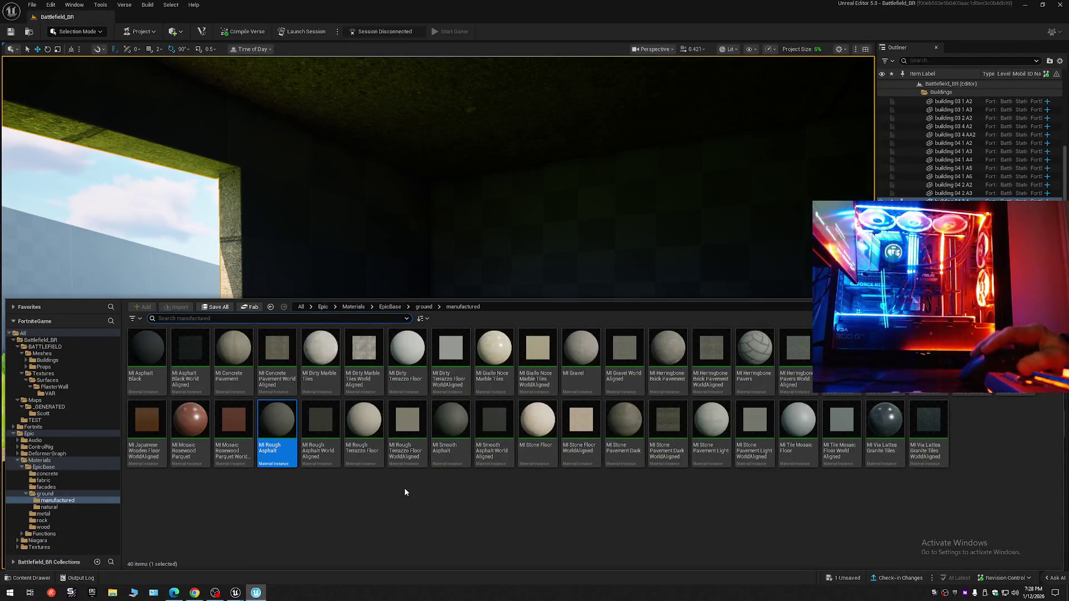
{"action": "left_click", "coordinate": [755, 355]}
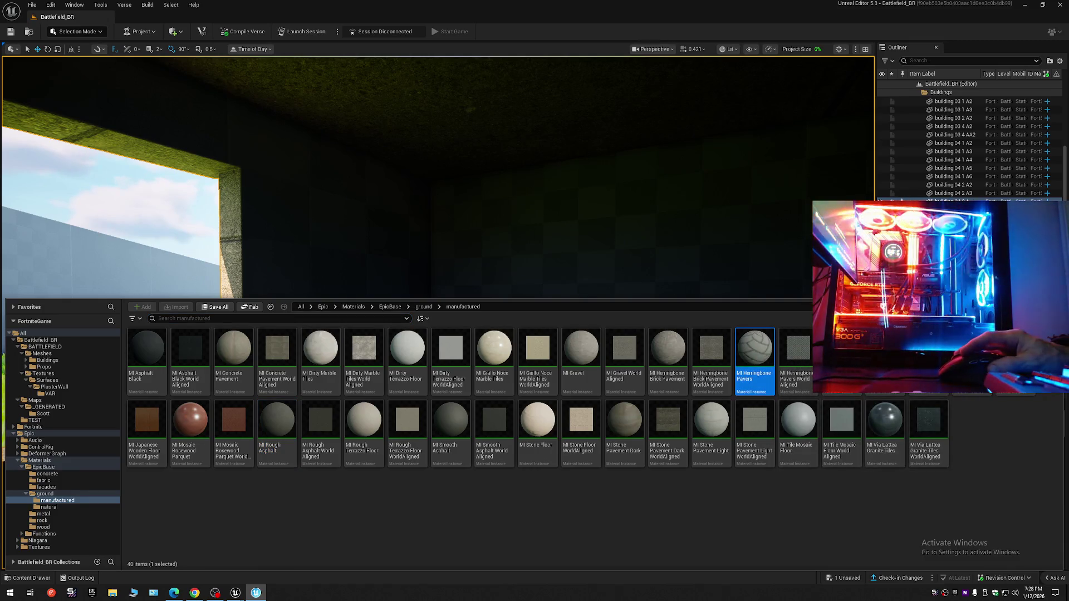
{"action": "left_click_drag", "start_coordinate": [756, 355], "coordinate": [1006, 553]}
Undo herringbone pavers on Element 1 and assign it to Element 7 for the back wall.
{"action": "left_click", "coordinate": [984, 460]}
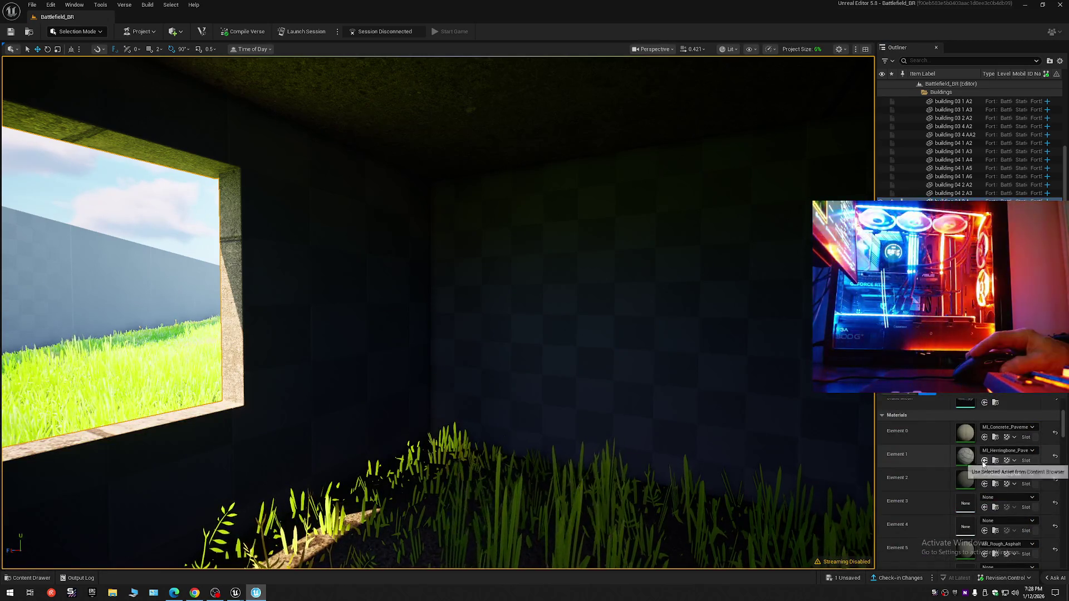
{"action": "key", "text": "ctrl+z"}
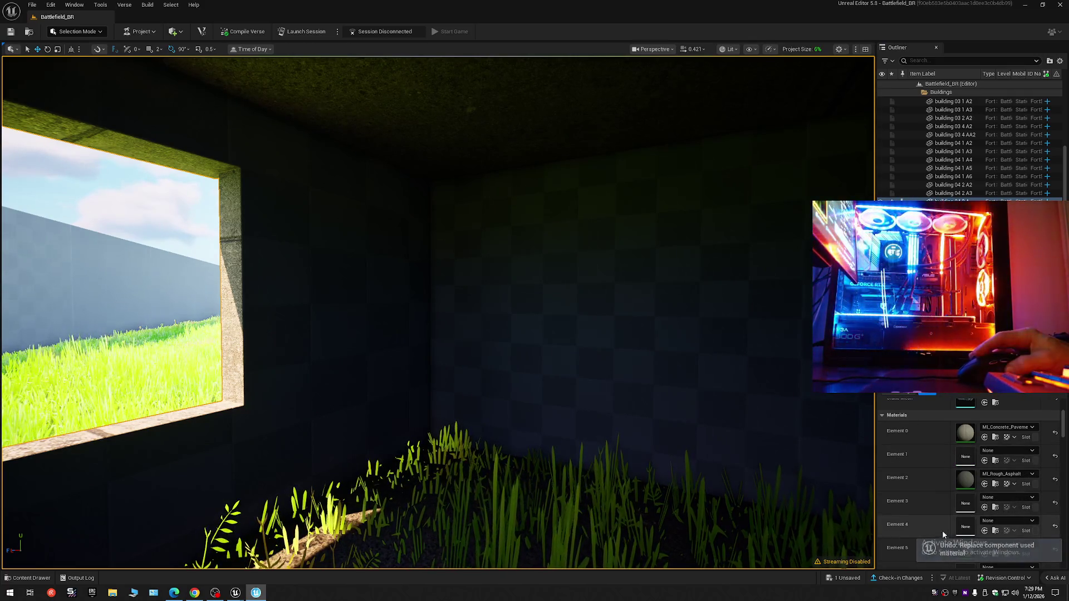
{"action": "scroll", "coordinate": [968, 532], "scroll_direction": "down", "scroll_amount": 2}
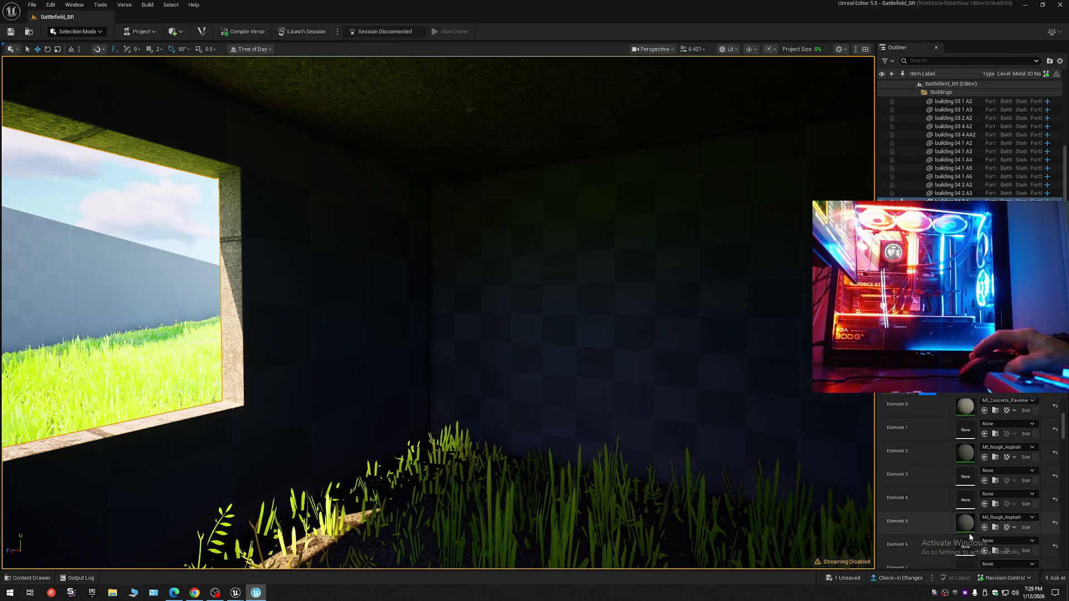
{"action": "key", "text": "ctrl+z"}
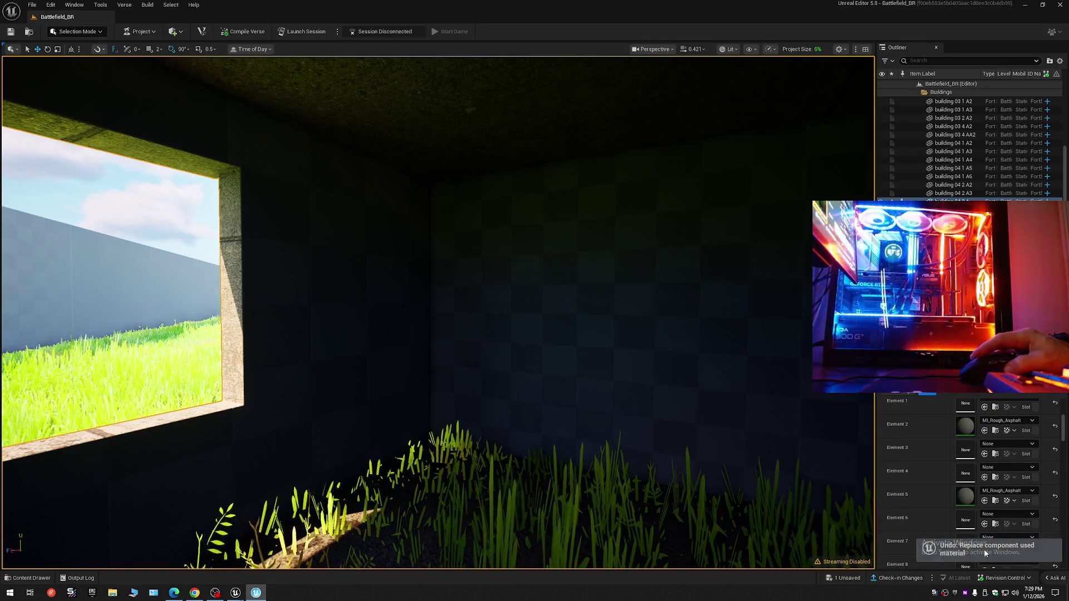
{"action": "scroll", "coordinate": [983, 518], "scroll_direction": "down", "scroll_amount": 4}
{"action": "left_click", "coordinate": [984, 453]}
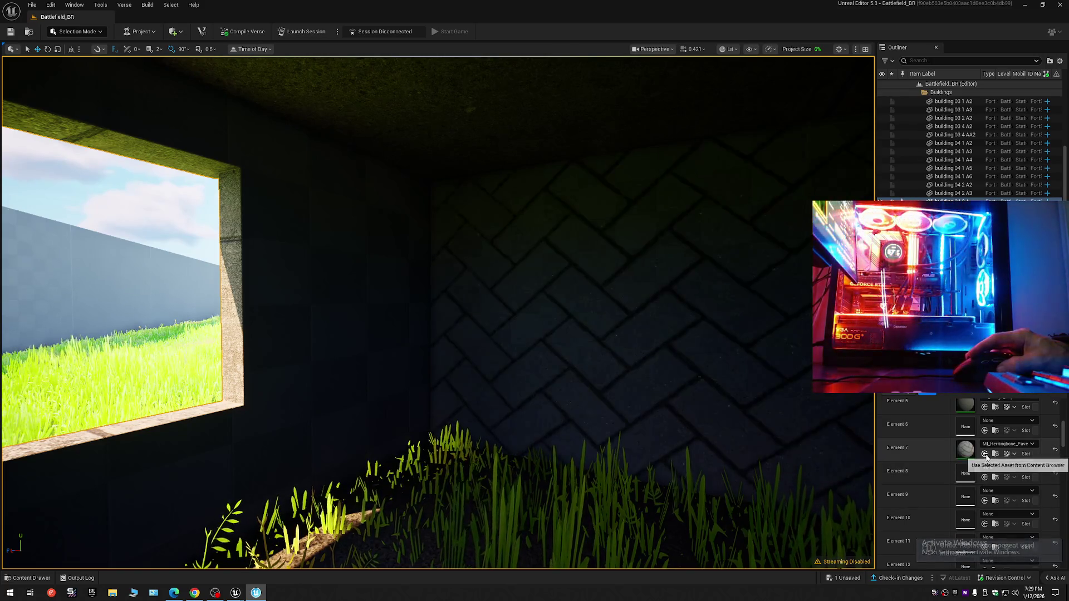
Undo the Element 7 herringbone material and fly into the next checkered-walled room.
{"action": "key", "text": "ctrl+z"}
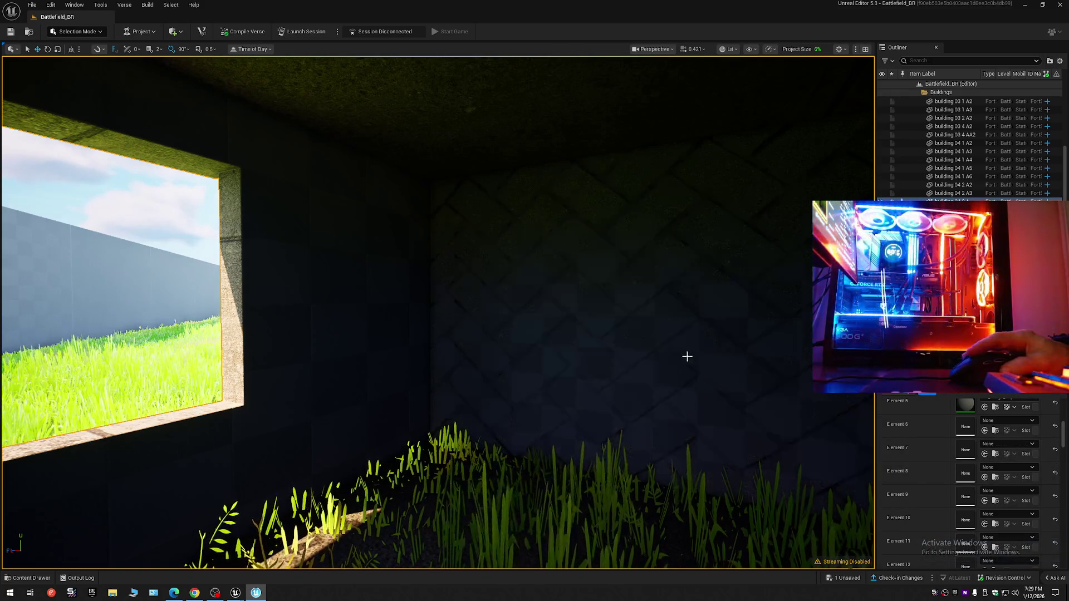
{"action": "left_click", "coordinate": [26, 578]}
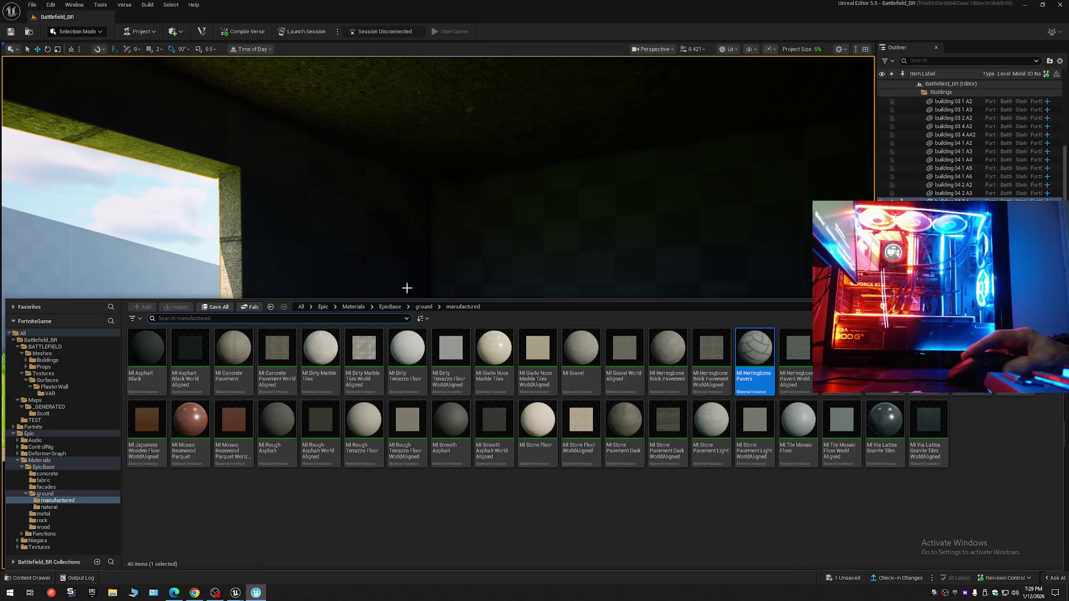
{"action": "left_click_drag", "start_coordinate": [433, 271], "coordinate": [432, 271]}
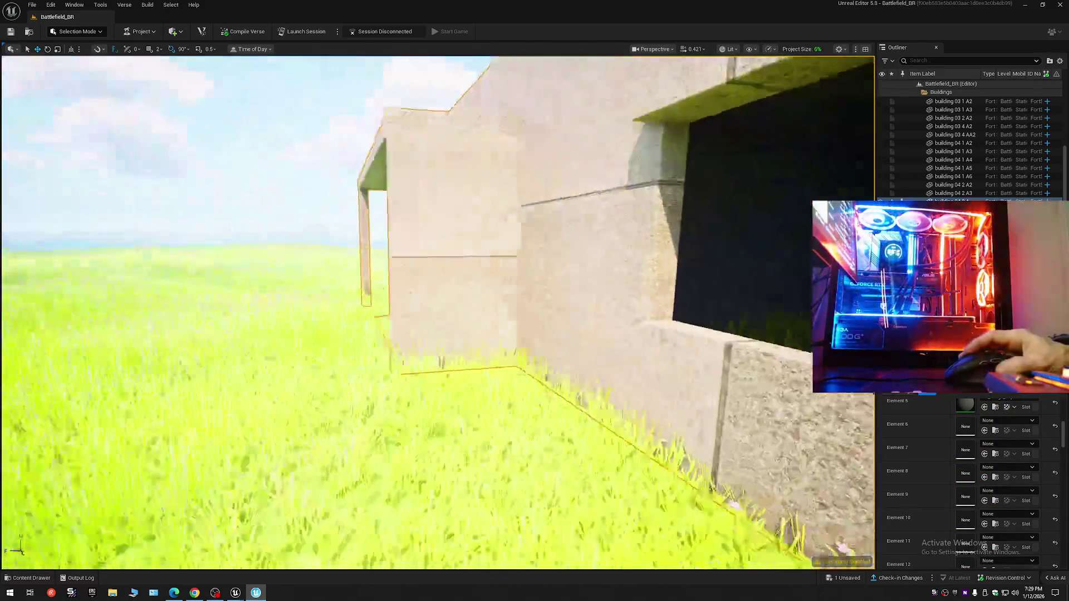
{"action": "key", "text": "w"}
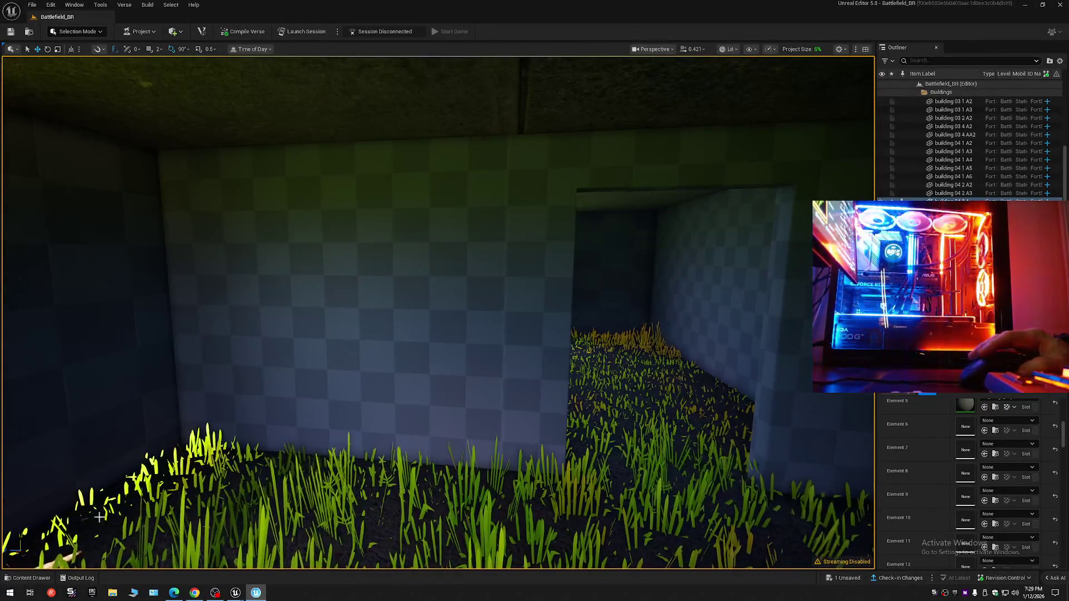
{"action": "left_click", "coordinate": [32, 578]}
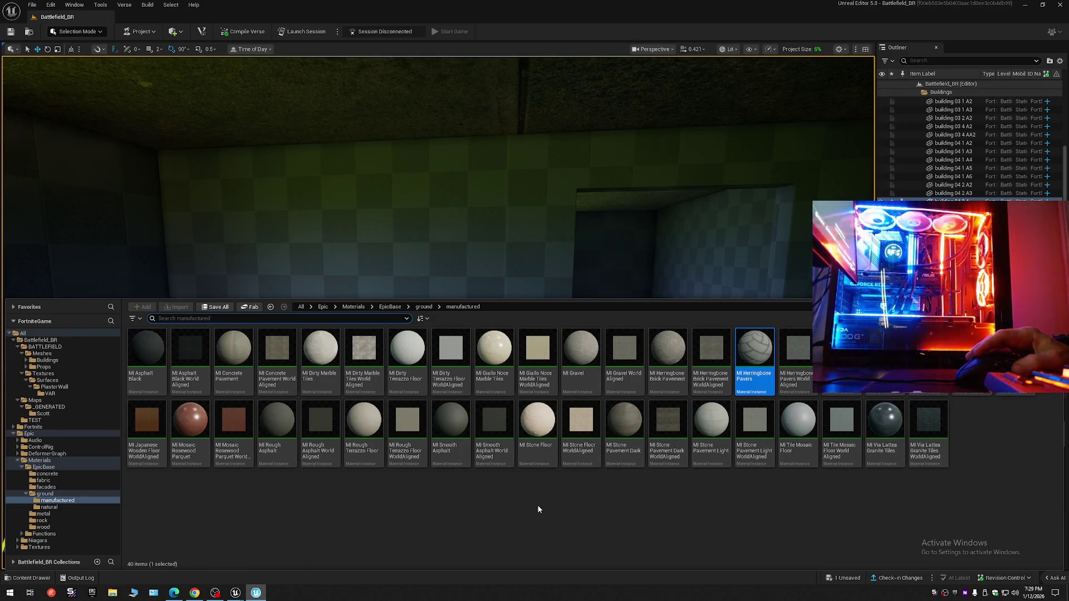
{"action": "key", "text": "ctrl+space"}
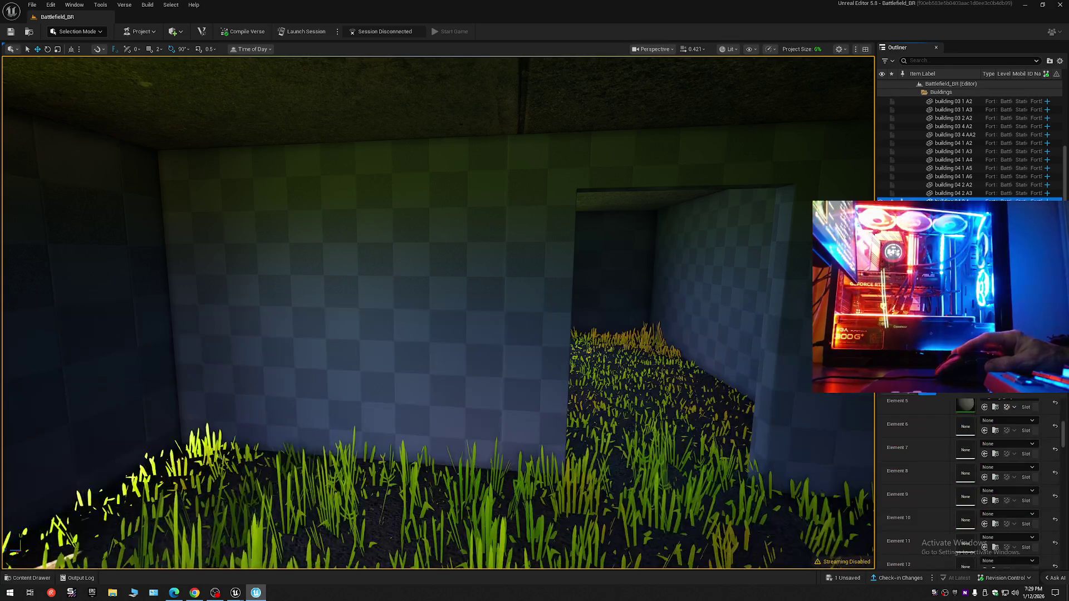
Assign MI_Stone_Pavement to Elements 10 and 7 so the checkered walls show stone blocks.
{"action": "left_click", "coordinate": [984, 523]}
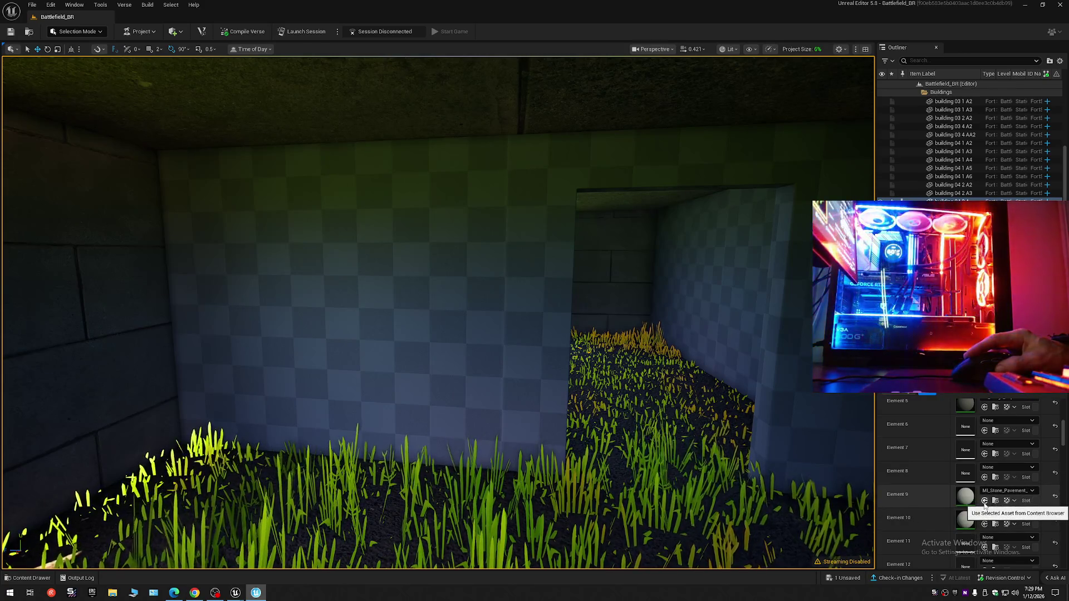
{"action": "left_click", "coordinate": [985, 454]}
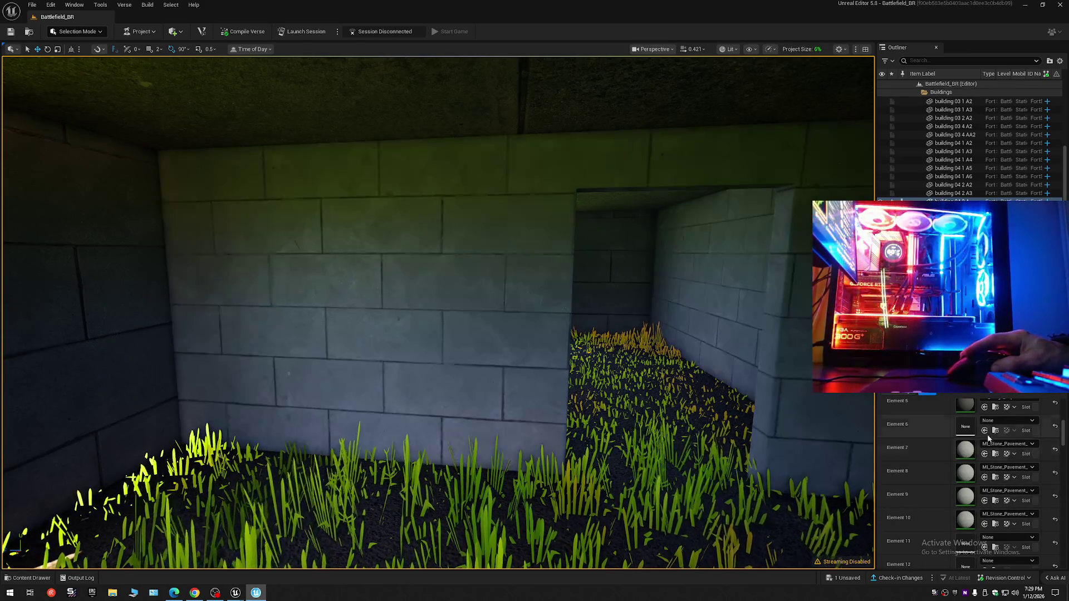
{"action": "left_click_drag", "start_coordinate": [751, 417], "coordinate": [501, 377]}
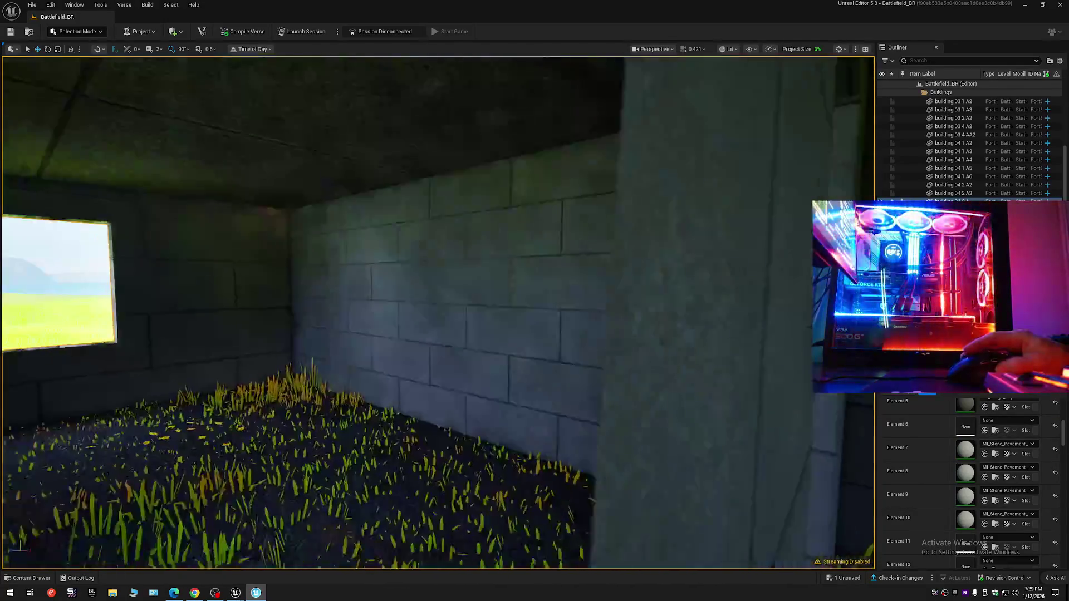
{"action": "left_click_drag", "start_coordinate": [435, 309], "coordinate": [351, 310]}
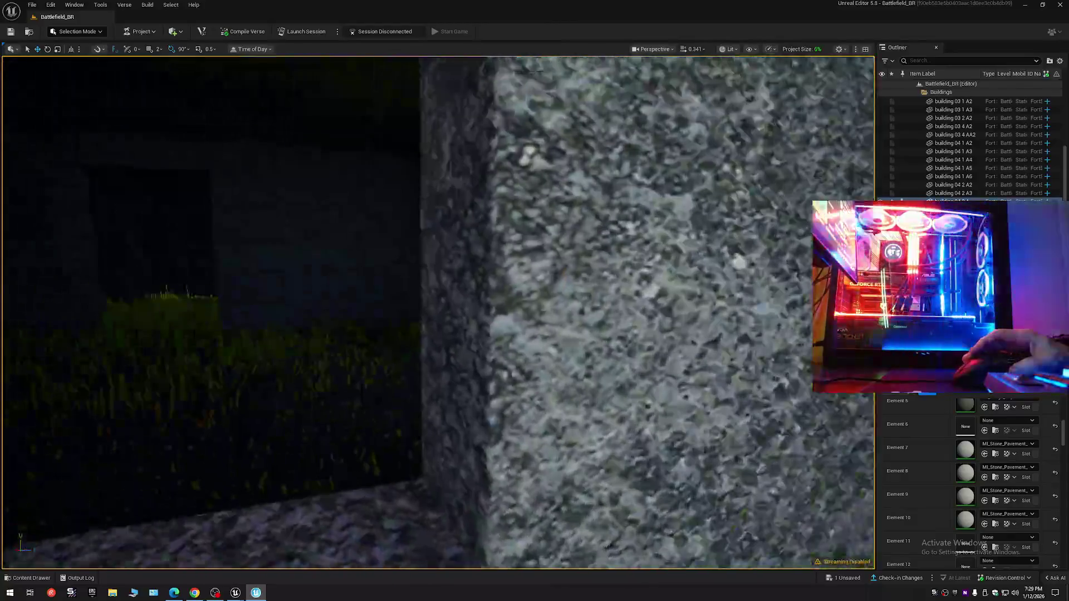
{"action": "left_click_drag", "start_coordinate": [434, 309], "coordinate": [368, 309]}
Fly through the stone-walled rooms and grassy interior to inspect the new wall material.
{"action": "key", "text": "w"}
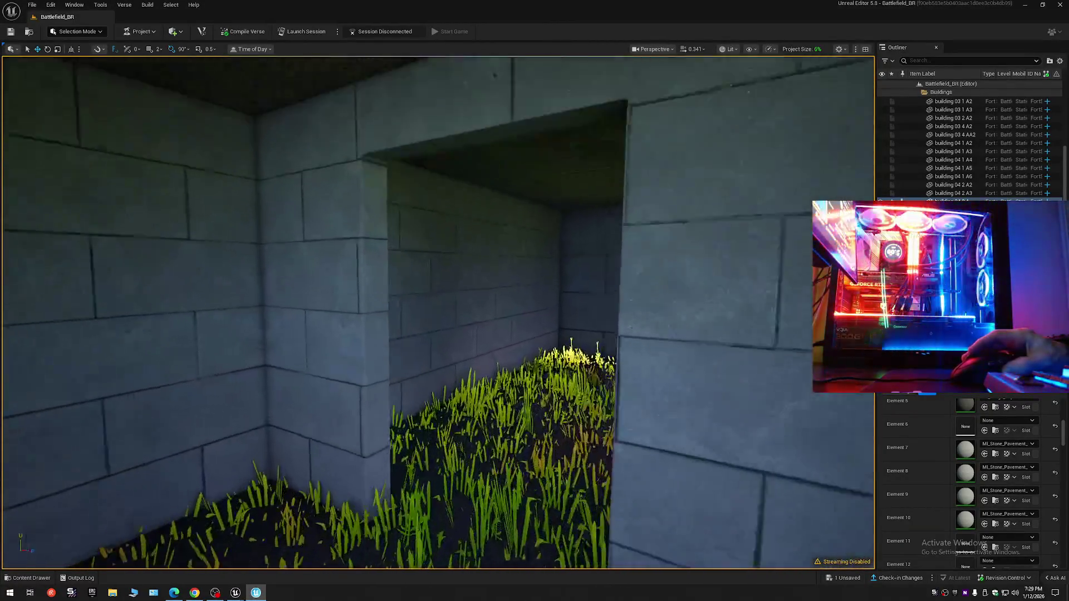
{"action": "key", "text": "w"}
{"action": "mouse_move", "coordinate": [435, 310]}
{"action": "left_mouse_down"}
{"action": "mouse_move", "coordinate": [384, 309]}
{"action": "mouse_move", "coordinate": [401, 309]}
{"action": "mouse_move", "coordinate": [434, 351]}
{"action": "left_mouse_up"}
{"action": "key", "text": "w"}
{"action": "key", "text": "w"}
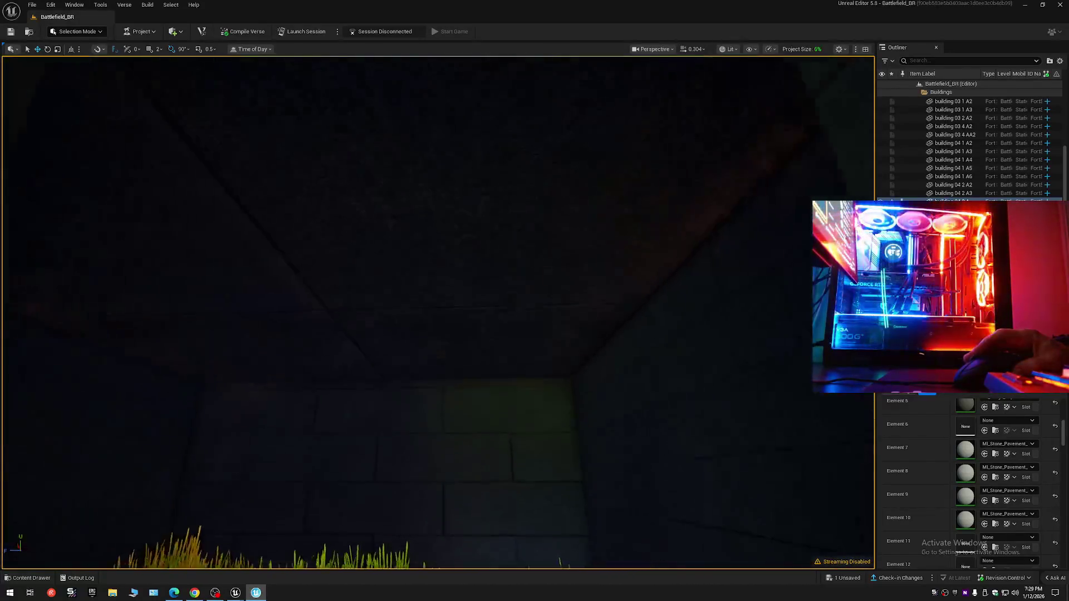
{"action": "key", "text": "w"}
{"action": "left_click_drag", "start_coordinate": [435, 309], "coordinate": [434, 267]}
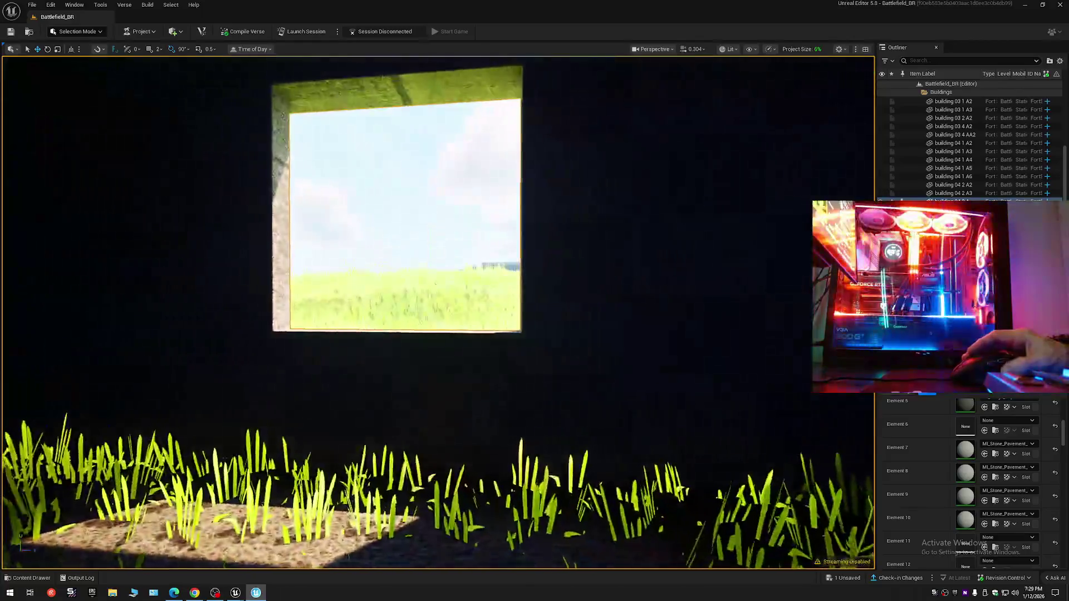
{"action": "left_click_drag", "start_coordinate": [716, 465], "coordinate": [800, 464]}
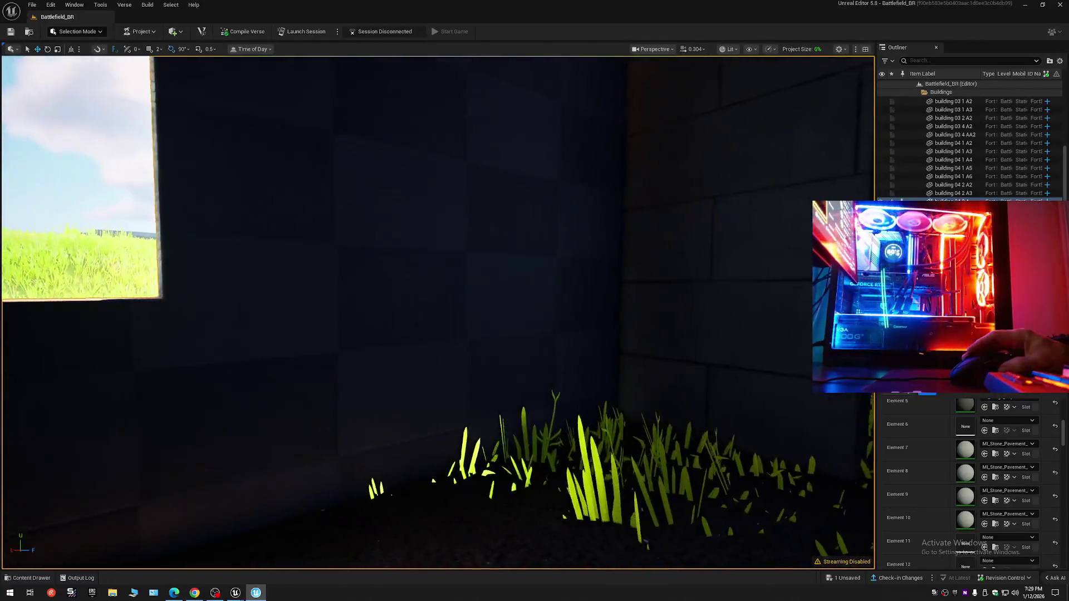
{"action": "scroll", "coordinate": [987, 515], "scroll_direction": "down", "scroll_amount": 2}
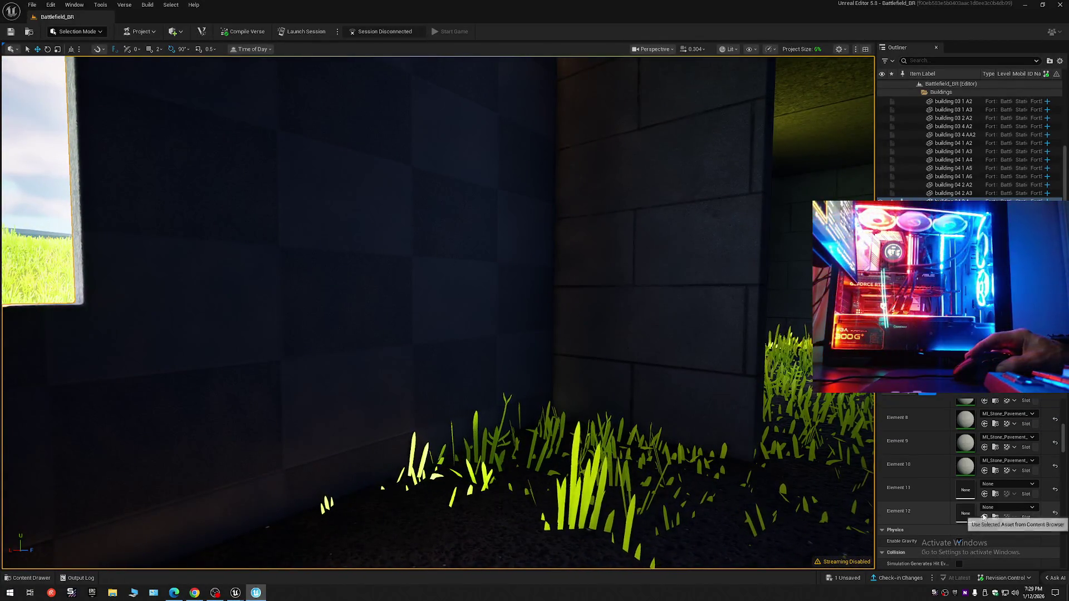
{"action": "left_click_drag", "start_coordinate": [653, 408], "coordinate": [570, 409]}
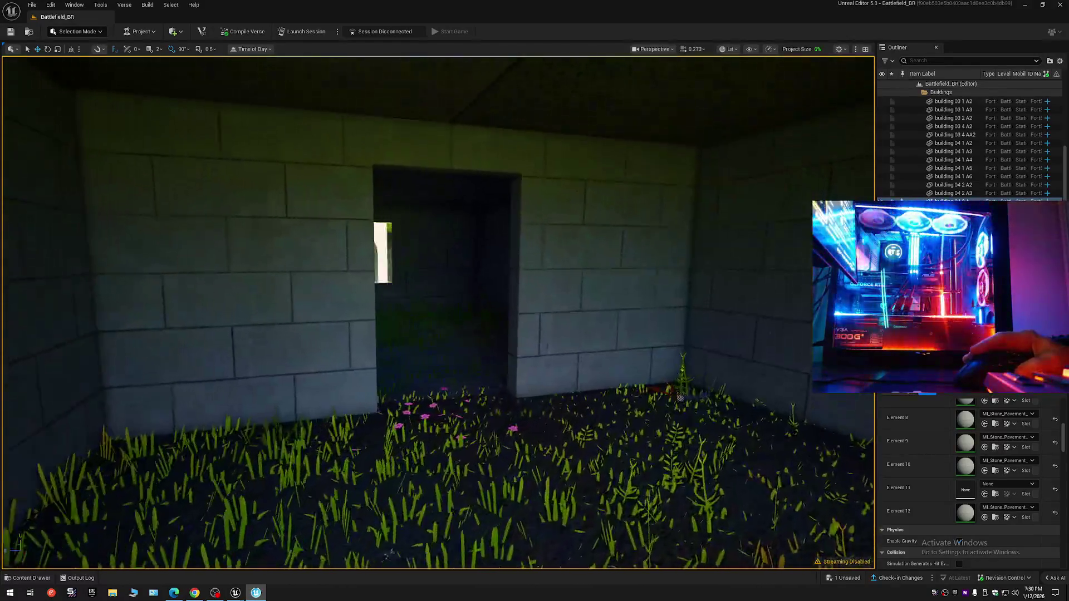
{"action": "left_click_drag", "start_coordinate": [437, 376], "coordinate": [437, 250]}
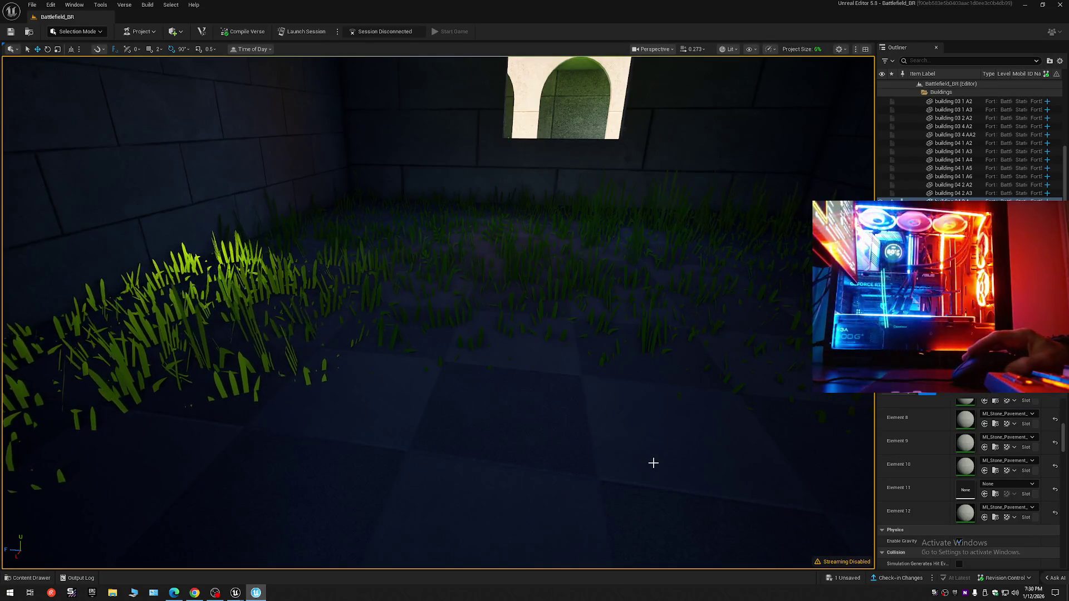
{"action": "left_click_drag", "start_coordinate": [653, 462], "coordinate": [143, 556]}
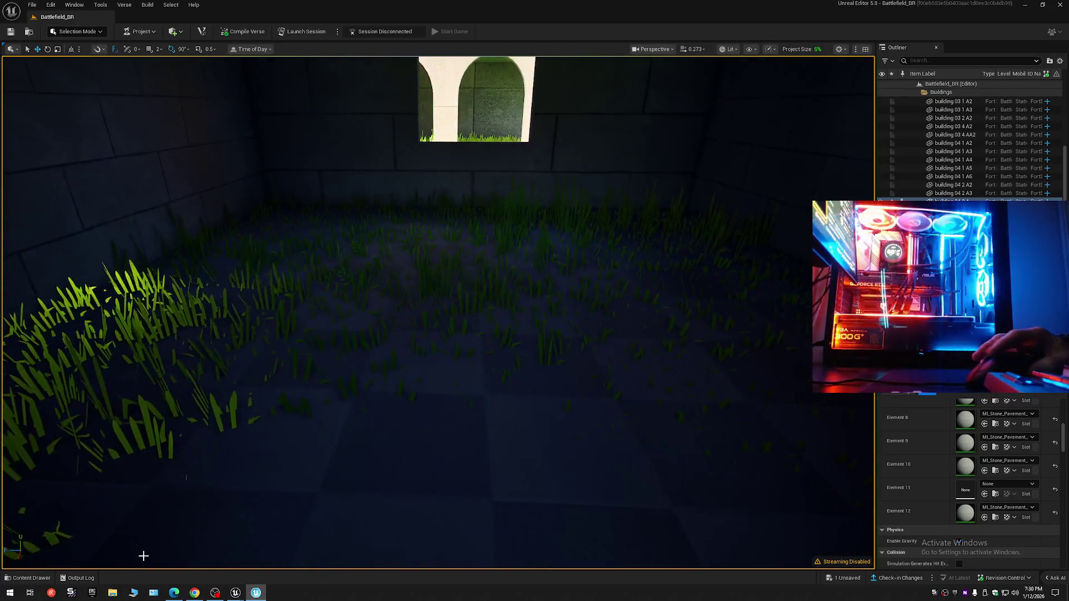
{"action": "left_click", "coordinate": [27, 578]}
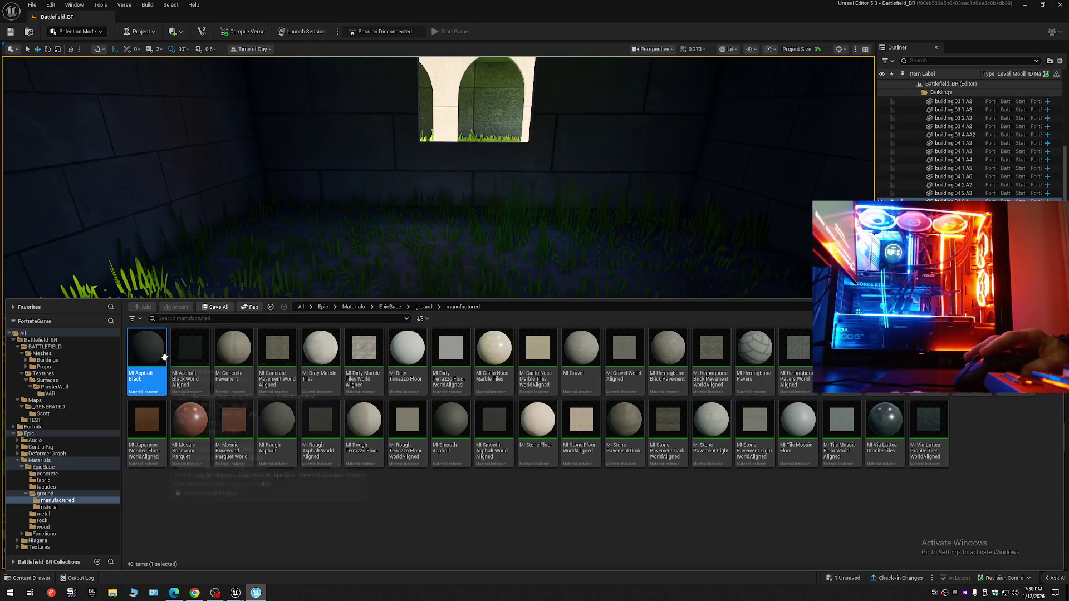
Undo the last material assignment and look around the wall corner and window.
{"action": "key", "text": "ctrl+space"}
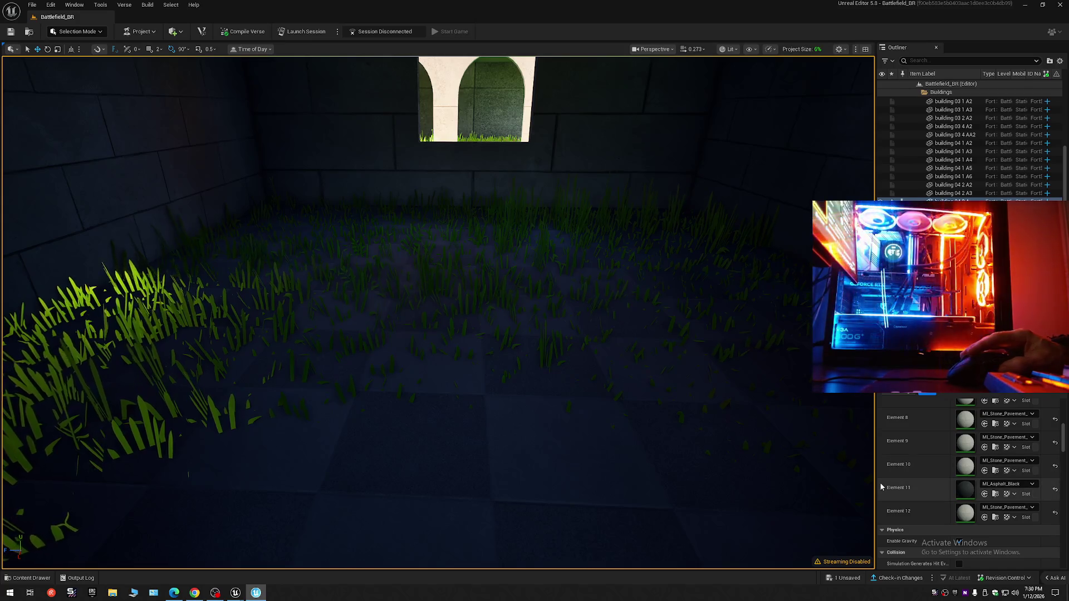
{"action": "key", "text": "ctrl+z"}
{"action": "scroll", "coordinate": [937, 501], "scroll_direction": "up", "scroll_amount": 2}
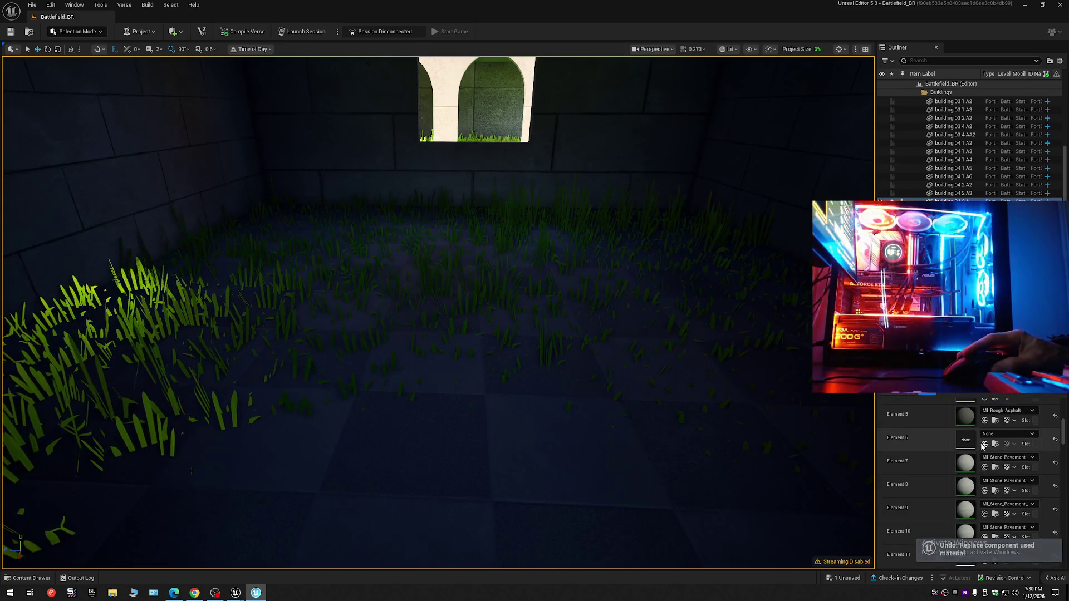
{"action": "scroll", "coordinate": [934, 475], "scroll_direction": "up", "scroll_amount": 2}
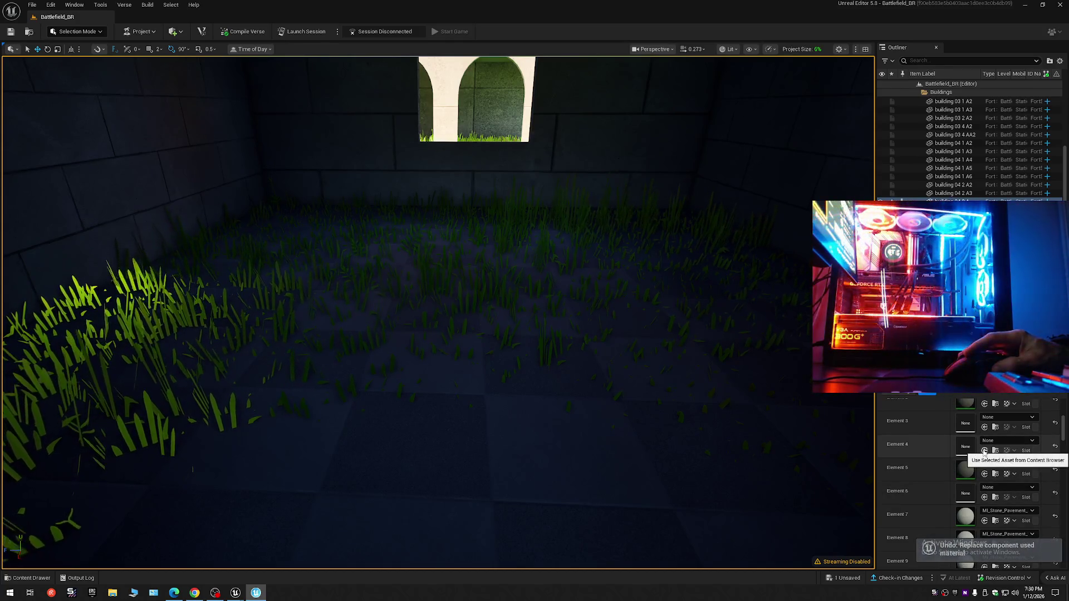
{"action": "scroll", "coordinate": [984, 451], "scroll_direction": "up", "scroll_amount": 2}
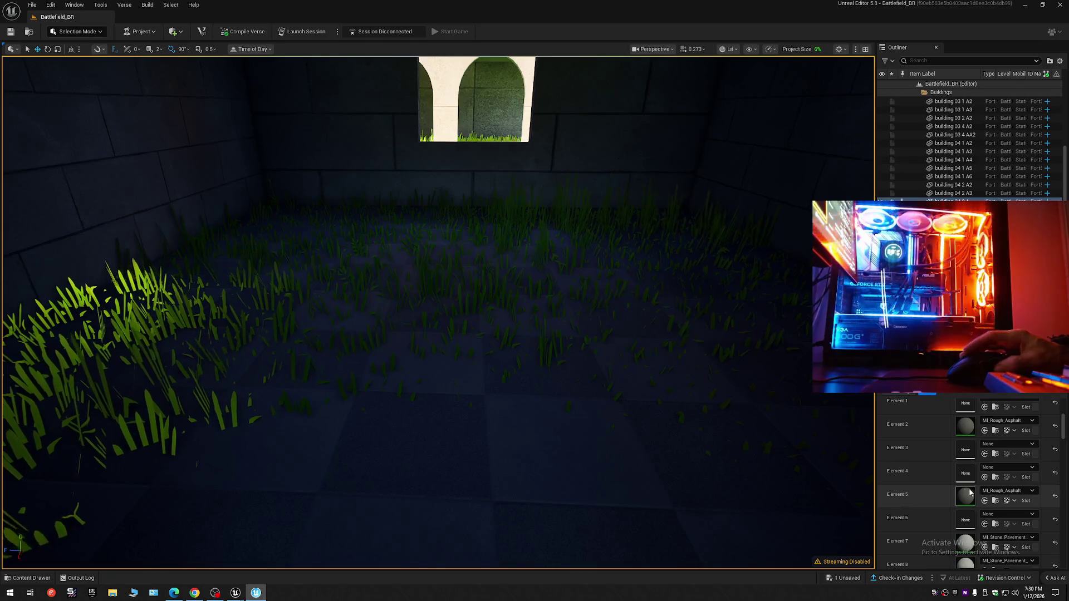
{"action": "scroll", "coordinate": [954, 487], "scroll_direction": "up", "scroll_amount": 2}
{"action": "scroll", "coordinate": [954, 487], "scroll_direction": "down", "scroll_amount": 1}
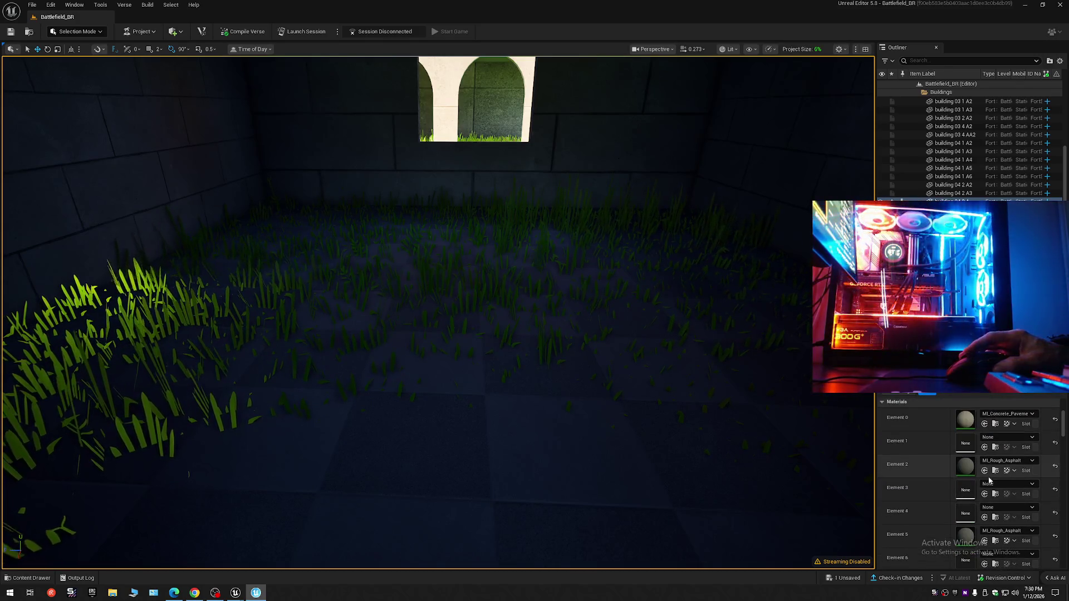
{"action": "left_click_drag", "start_coordinate": [789, 454], "coordinate": [751, 518]}
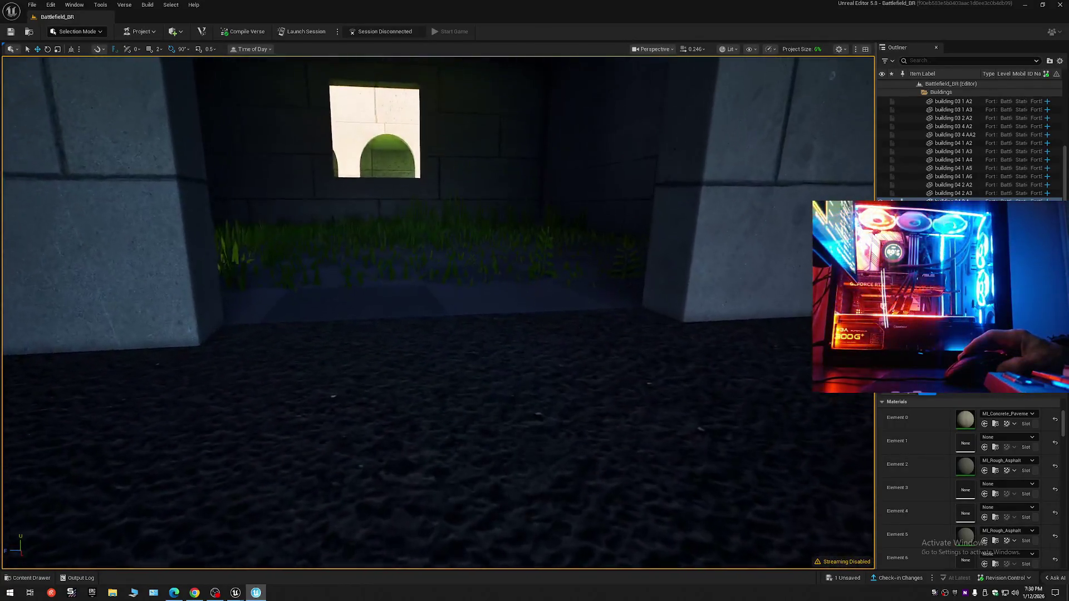
{"action": "left_click_drag", "start_coordinate": [789, 454], "coordinate": [892, 472]}
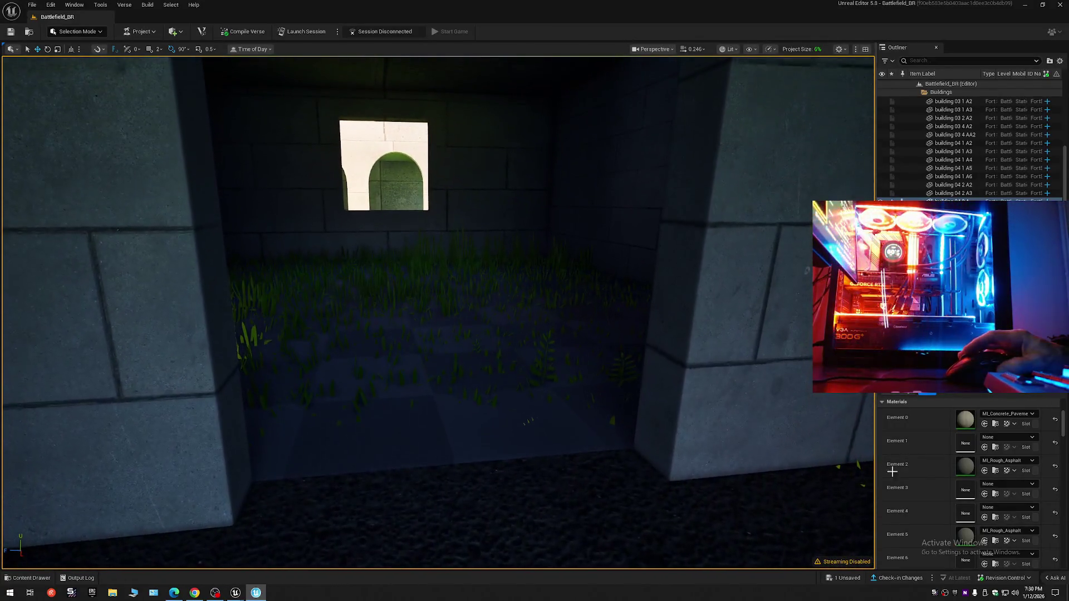
Undo Element 1's change and assign MI_Rough_Asphalt to Element 4, leaving Element 1 None.
{"action": "left_click", "coordinate": [995, 472]}
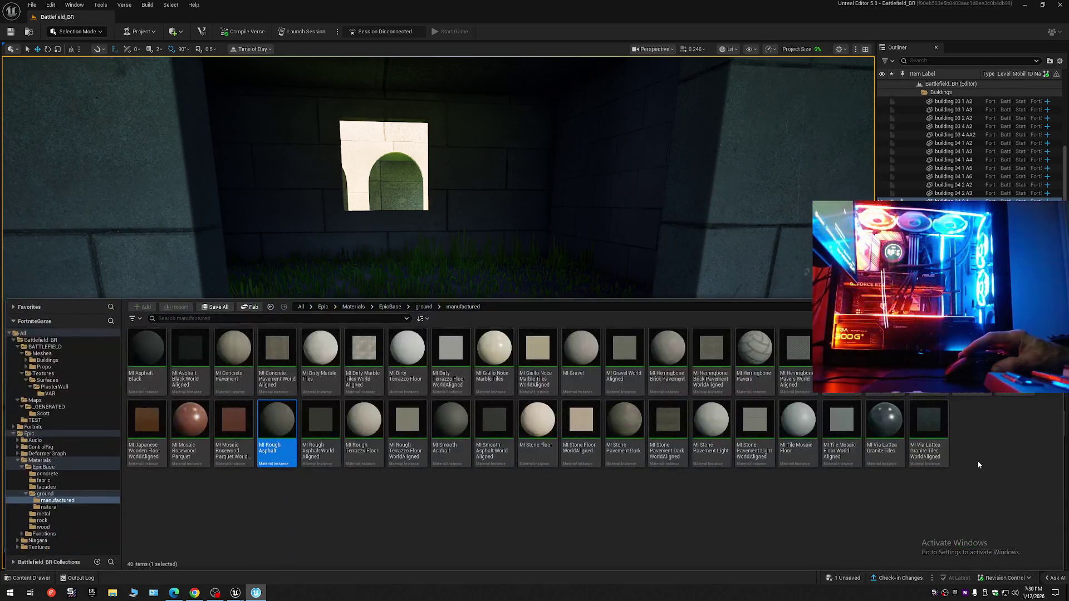
{"action": "key", "text": "ctrl+space"}
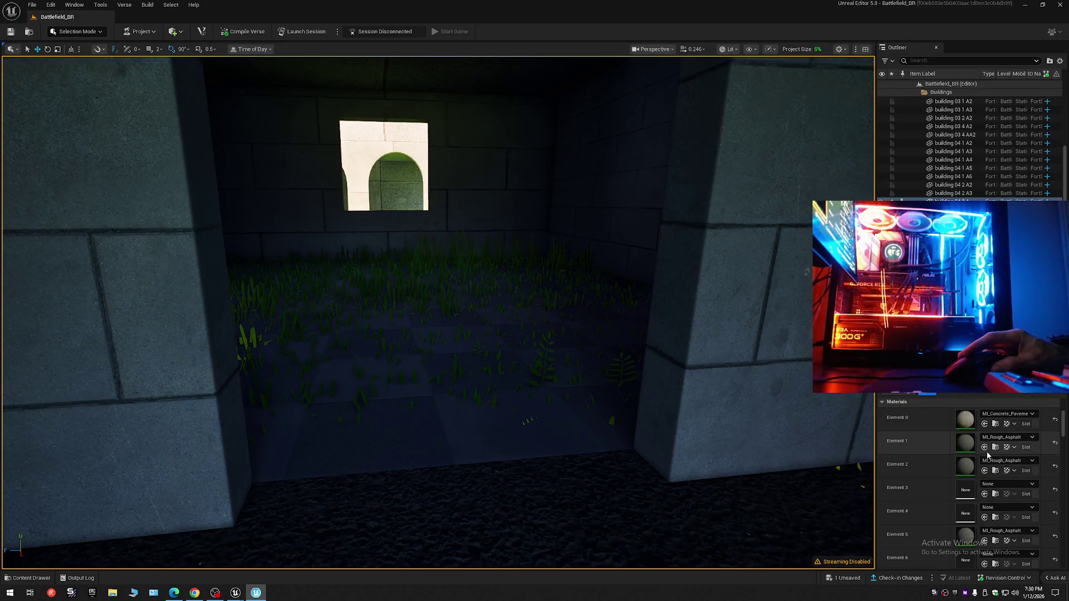
{"action": "key", "text": "ctrl+z"}
{"action": "key", "text": "ctrl+z"}
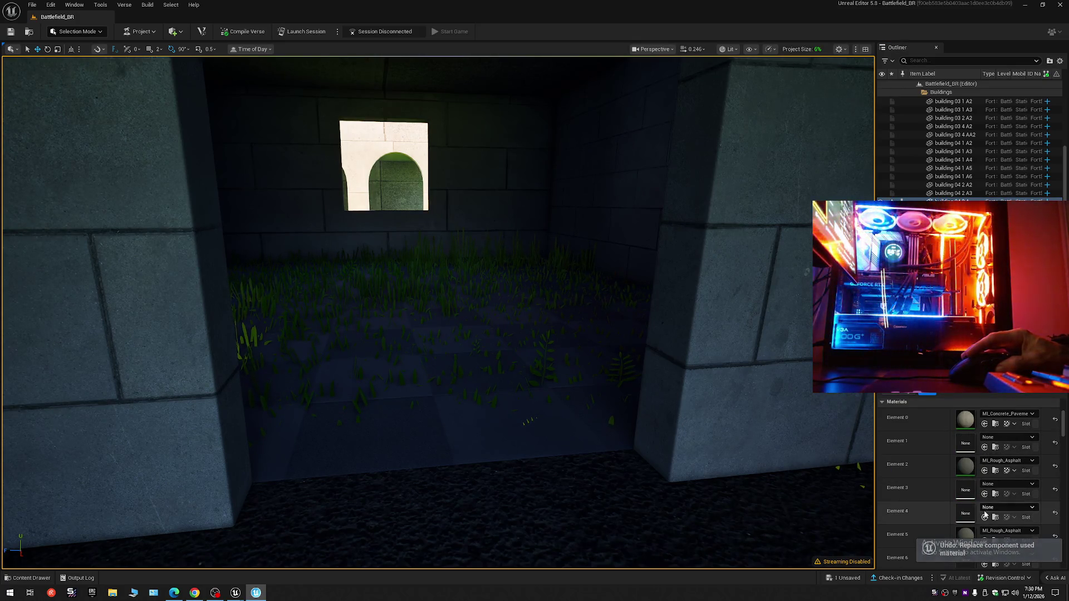
{"action": "left_click", "coordinate": [984, 518]}
{"action": "left_click_drag", "start_coordinate": [437, 313], "coordinate": [585, 313]}
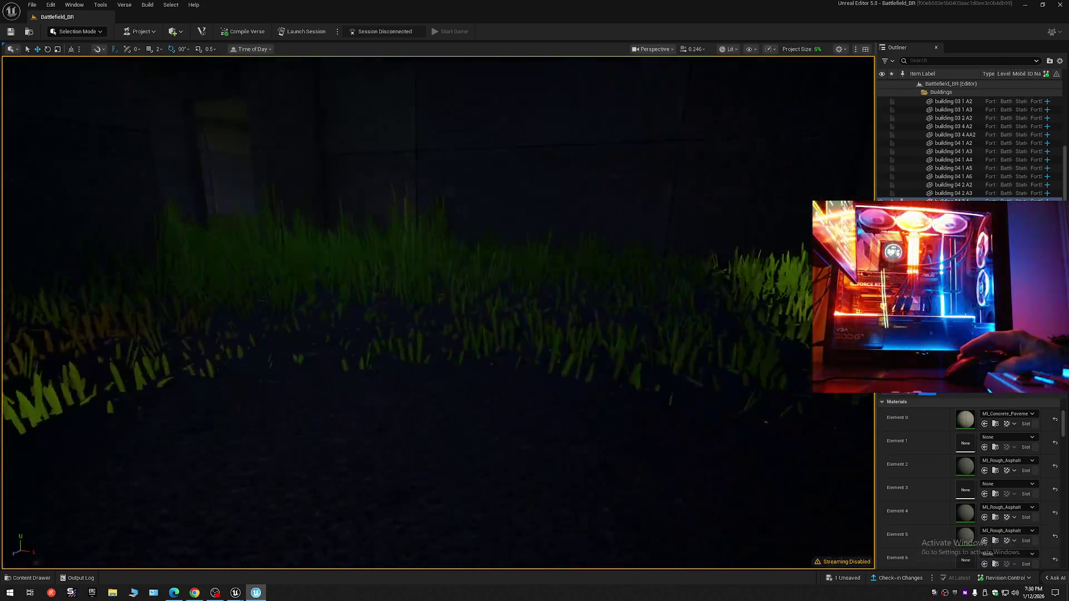
{"action": "left_click_drag", "start_coordinate": [437, 312], "coordinate": [501, 312]}
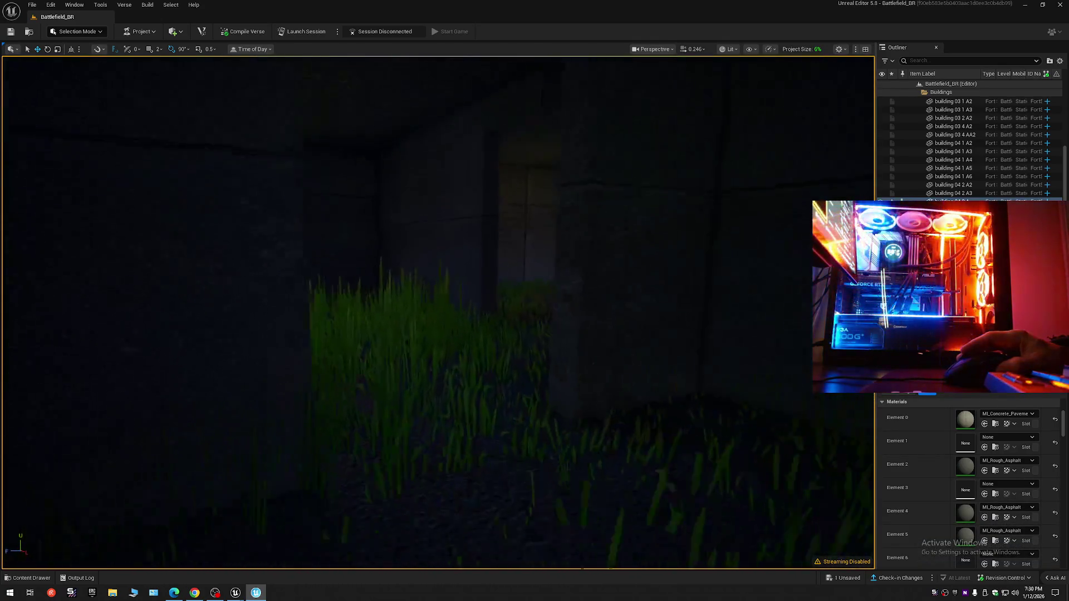
{"action": "key", "text": "d"}
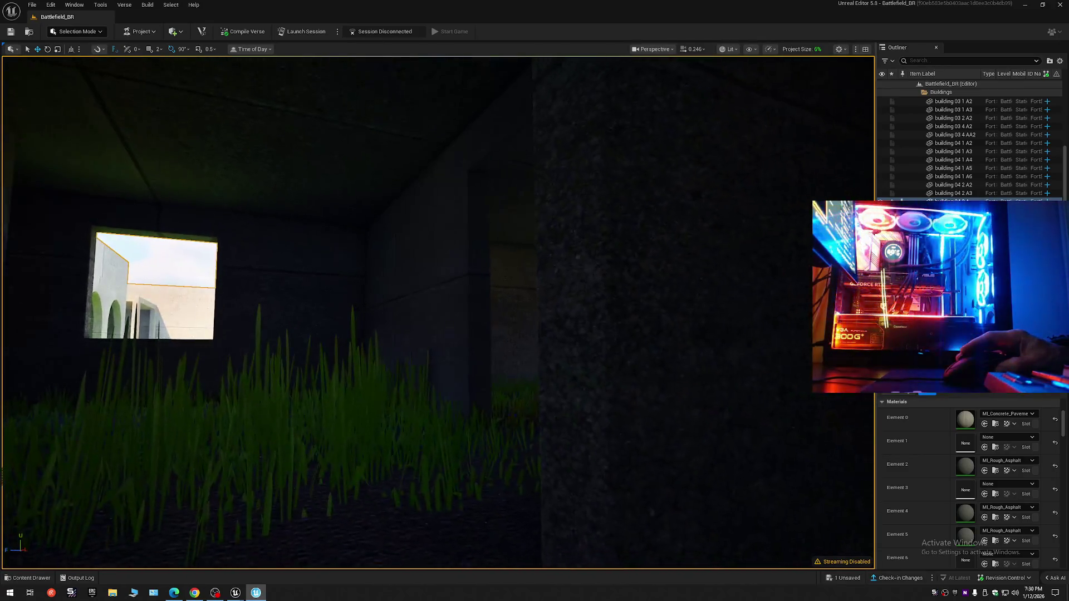
{"action": "key", "text": "d"}
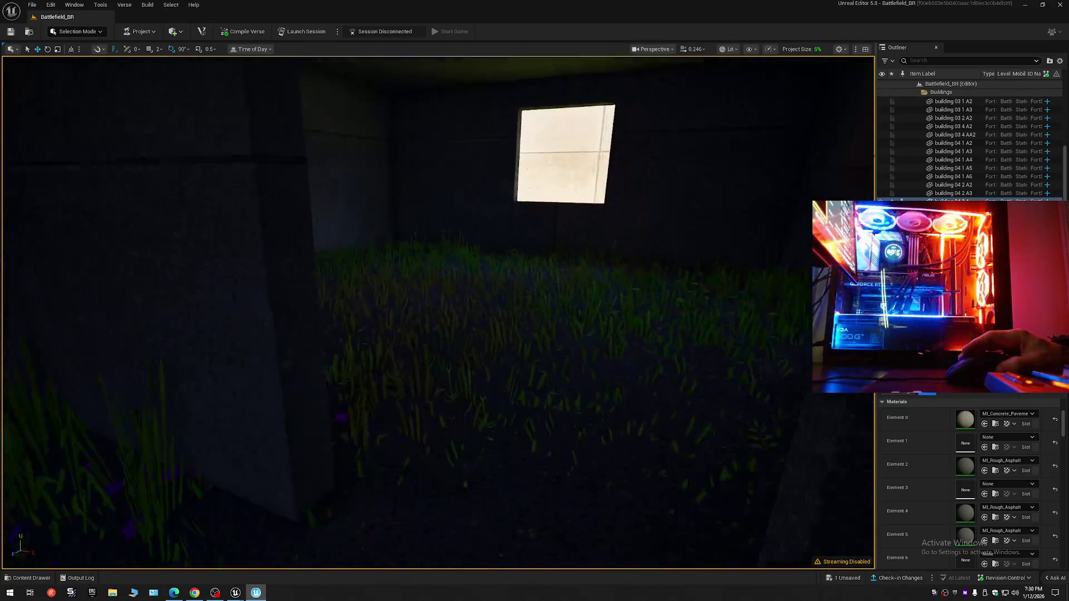
{"action": "key", "text": "d"}
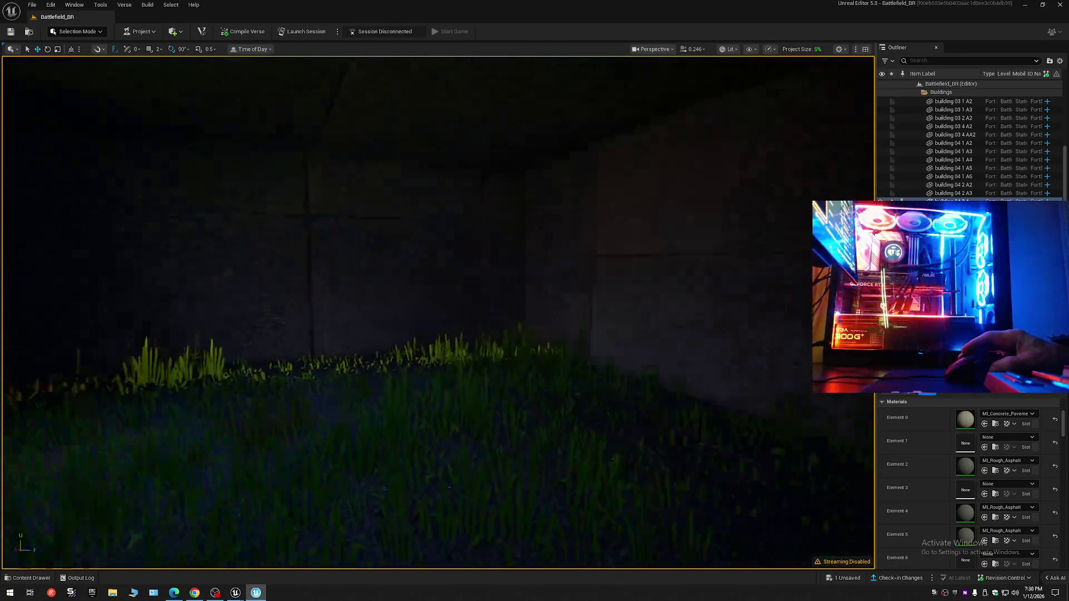
{"action": "key", "text": "w"}
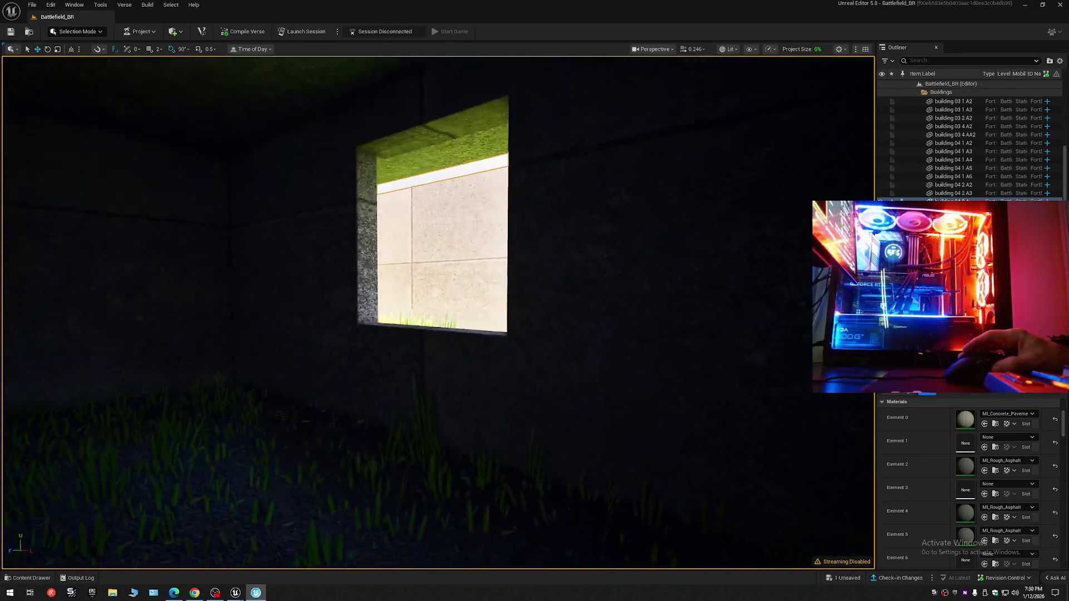
{"action": "key", "text": "d"}
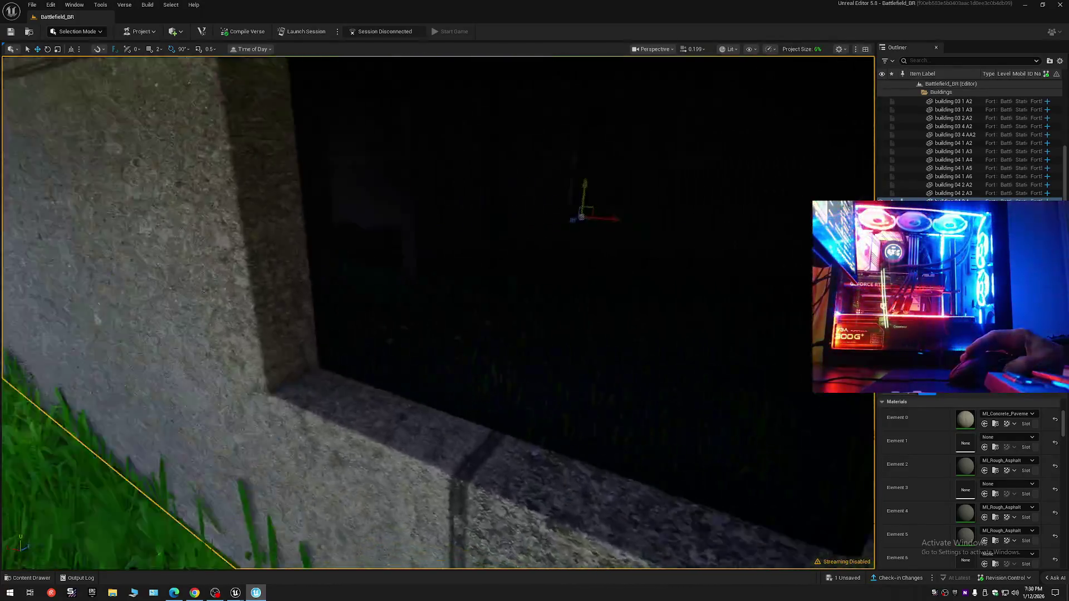
{"action": "key", "text": "d"}
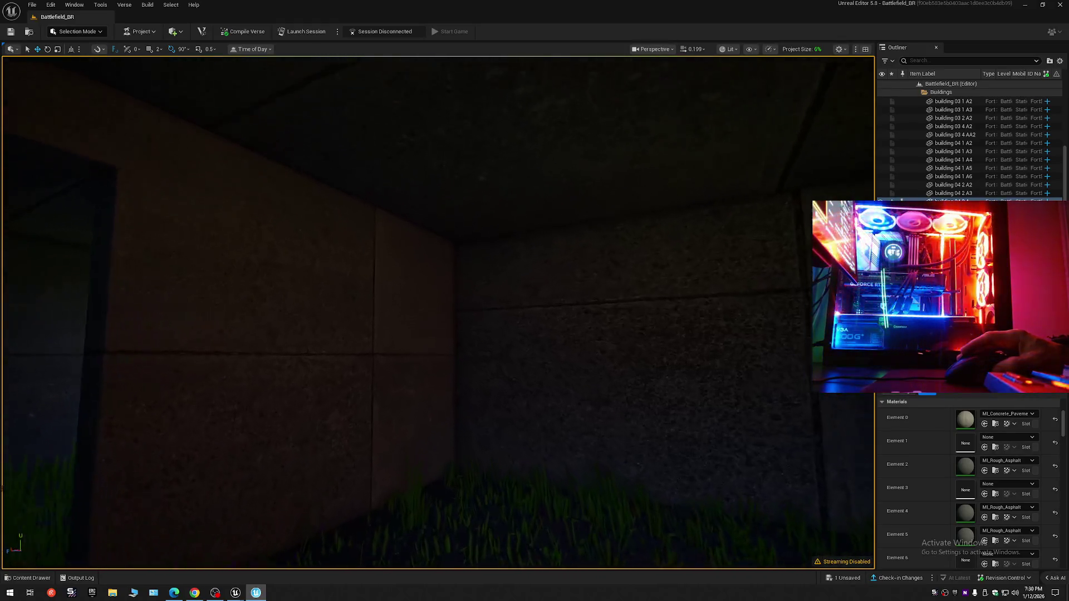
{"action": "right_click", "coordinate": [708, 384]}
{"action": "type", "text": "w"}
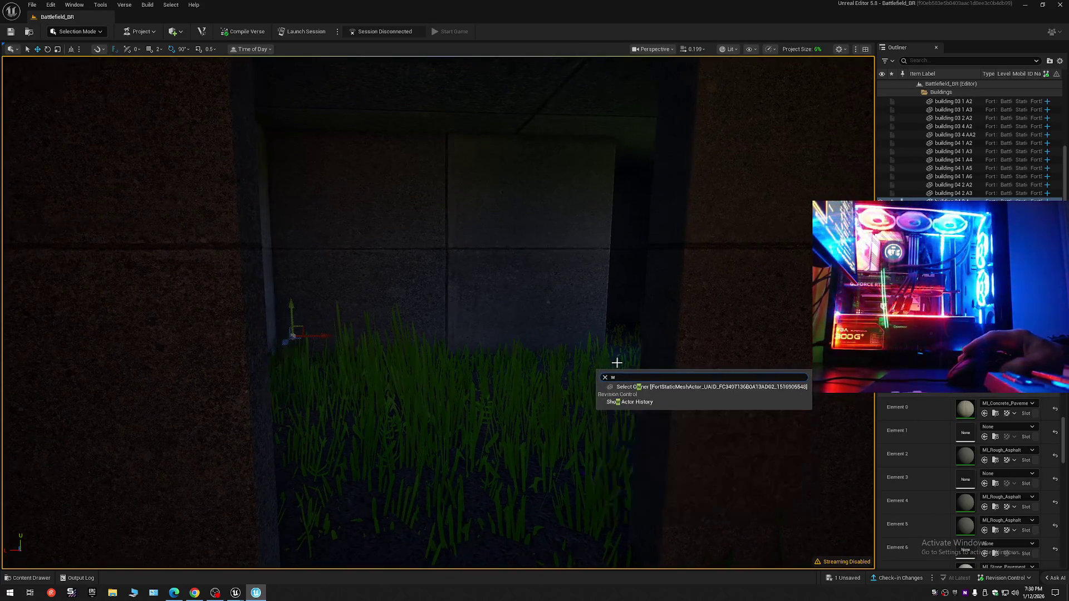
{"action": "type", "text": "w"}
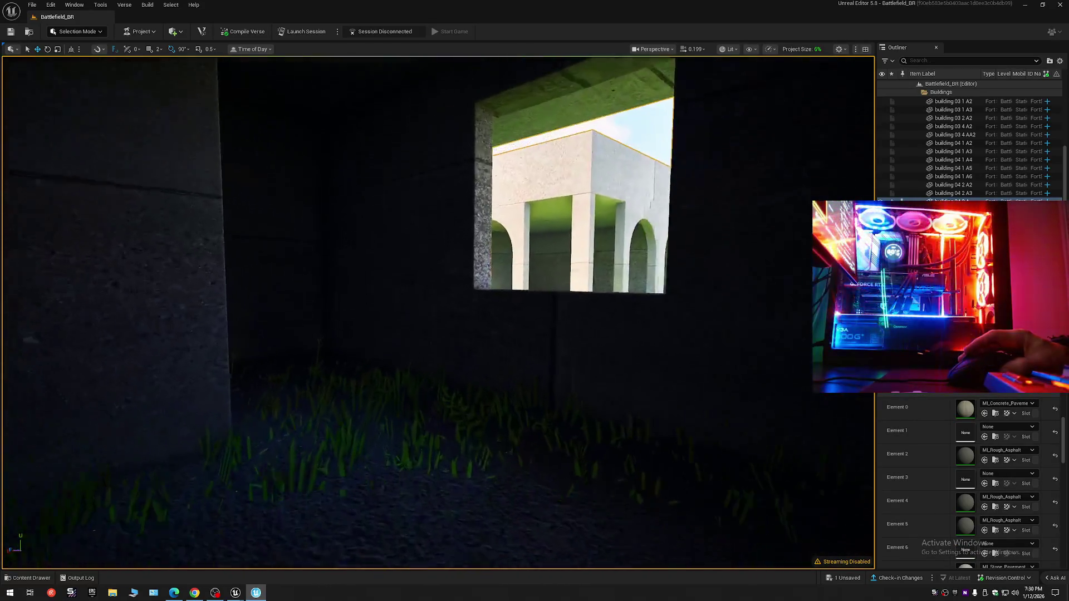
{"action": "type", "text": "s"}
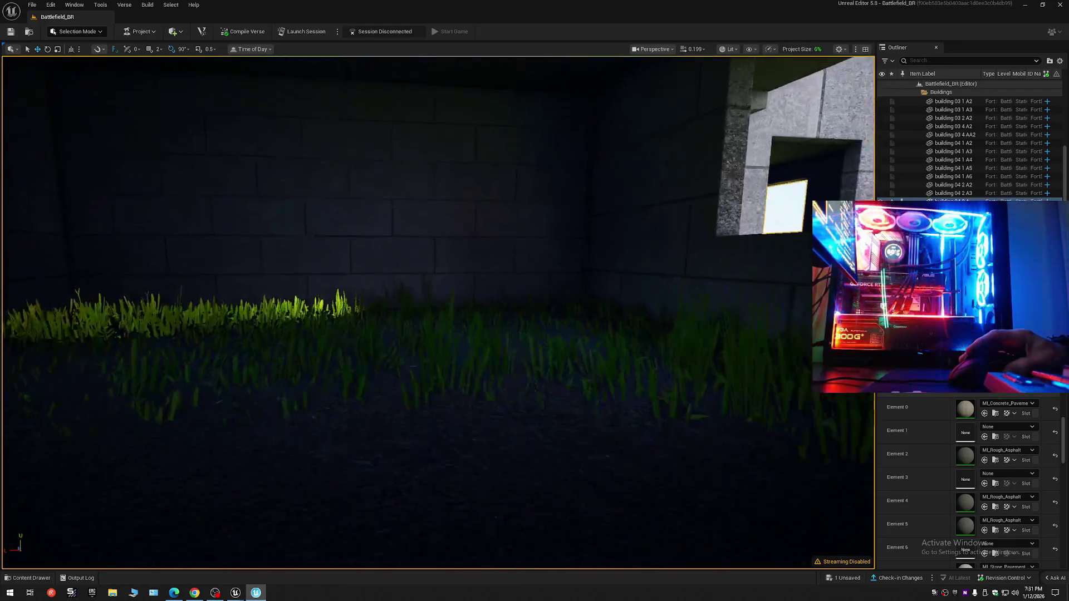
{"action": "type", "text": "w"}
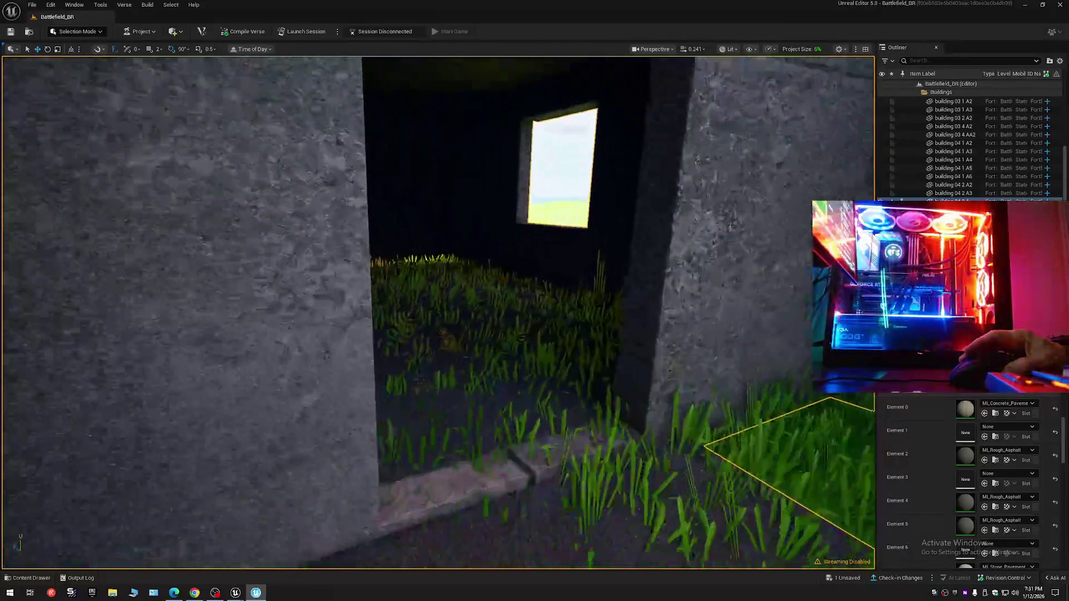
{"action": "type", "text": "w"}
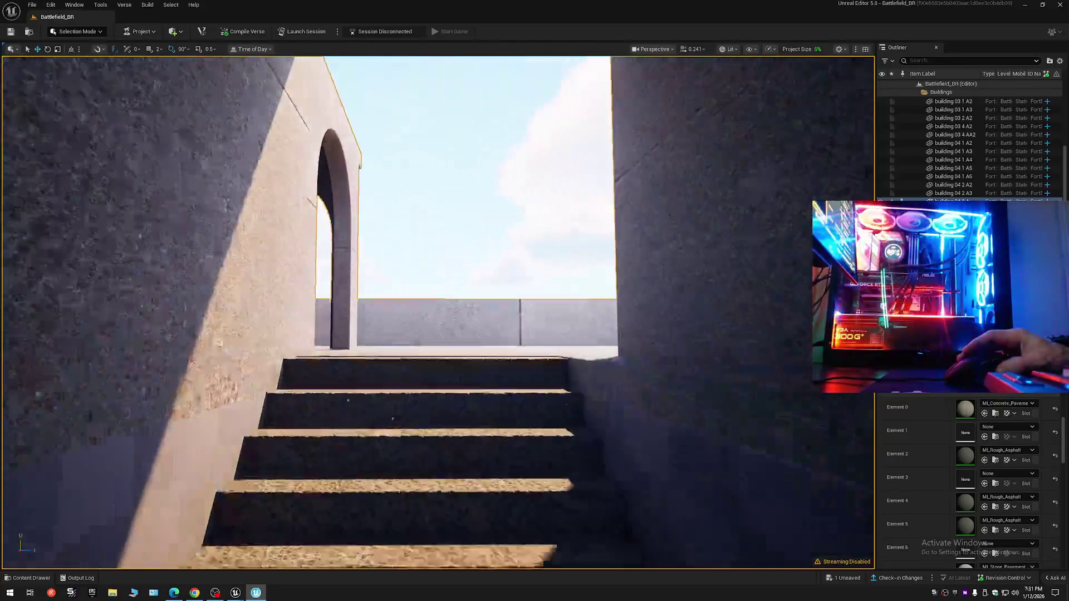
{"action": "type", "text": "w"}
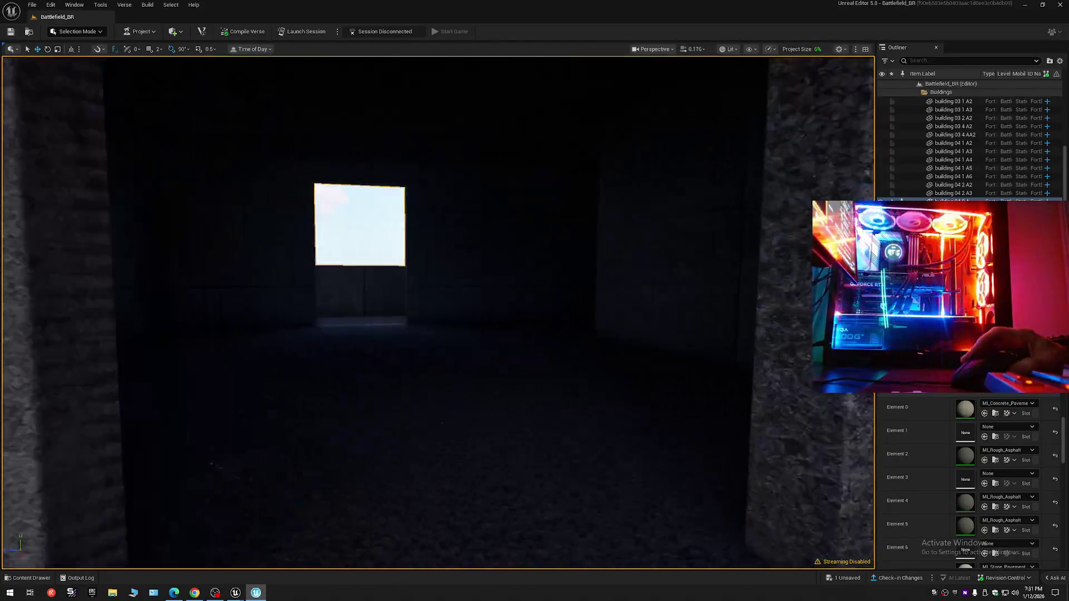
{"action": "type", "text": "w"}
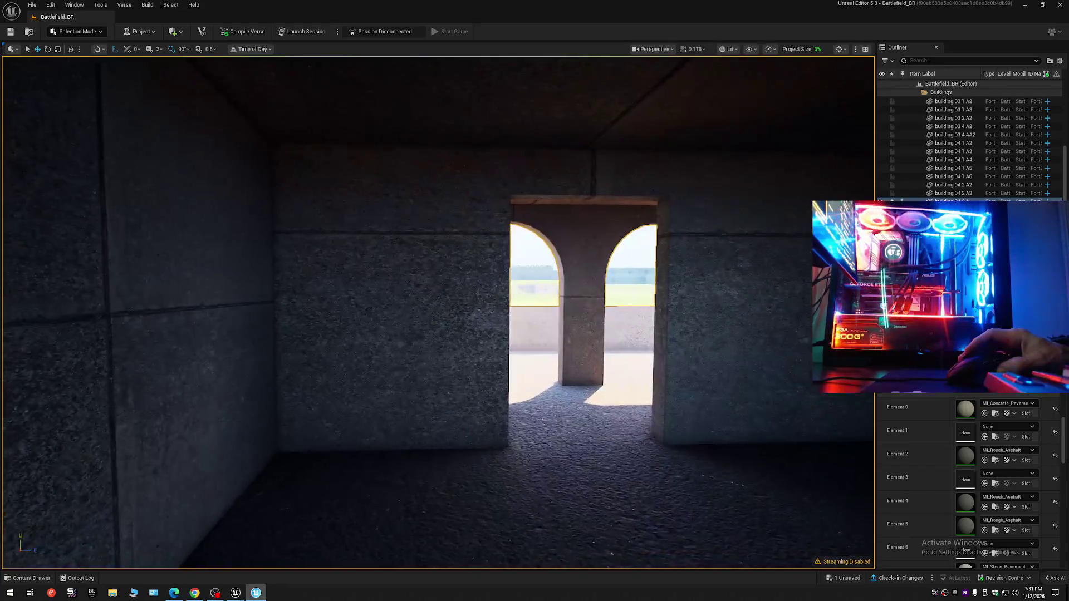
{"action": "type", "text": "w"}
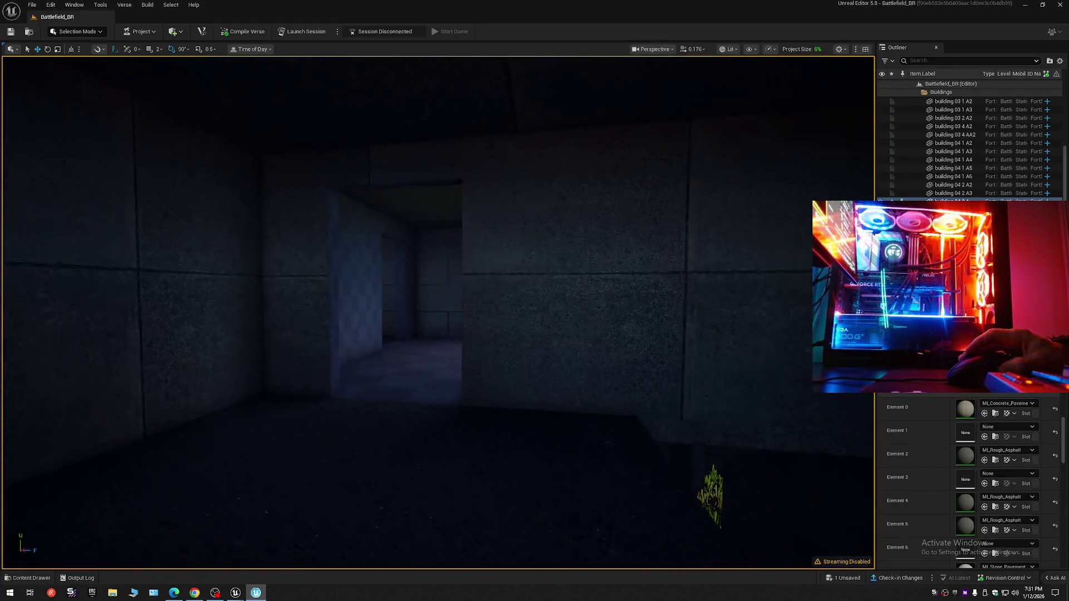
{"action": "type", "text": "w"}
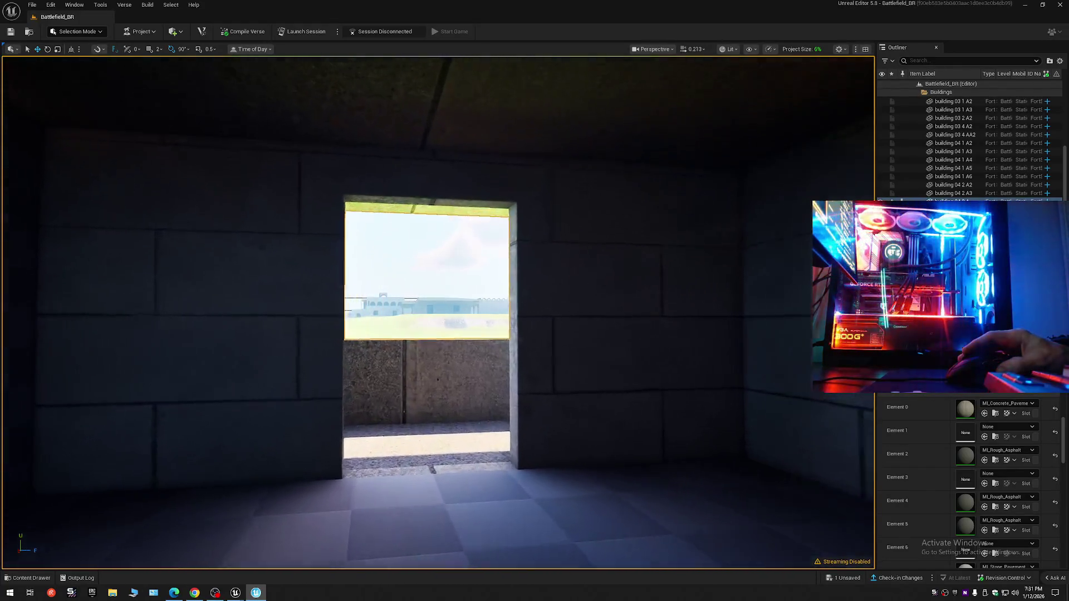
{"action": "type", "text": "s"}
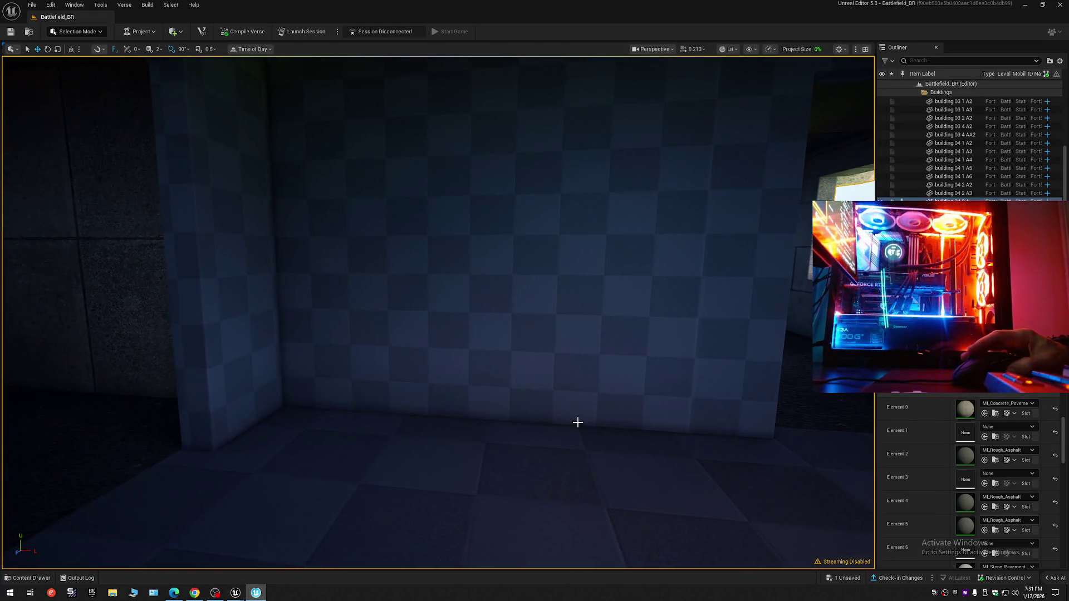
{"action": "scroll", "coordinate": [939, 499], "scroll_direction": "down", "scroll_amount": 3}
{"action": "scroll", "coordinate": [935, 507], "scroll_direction": "down", "scroll_amount": 2}
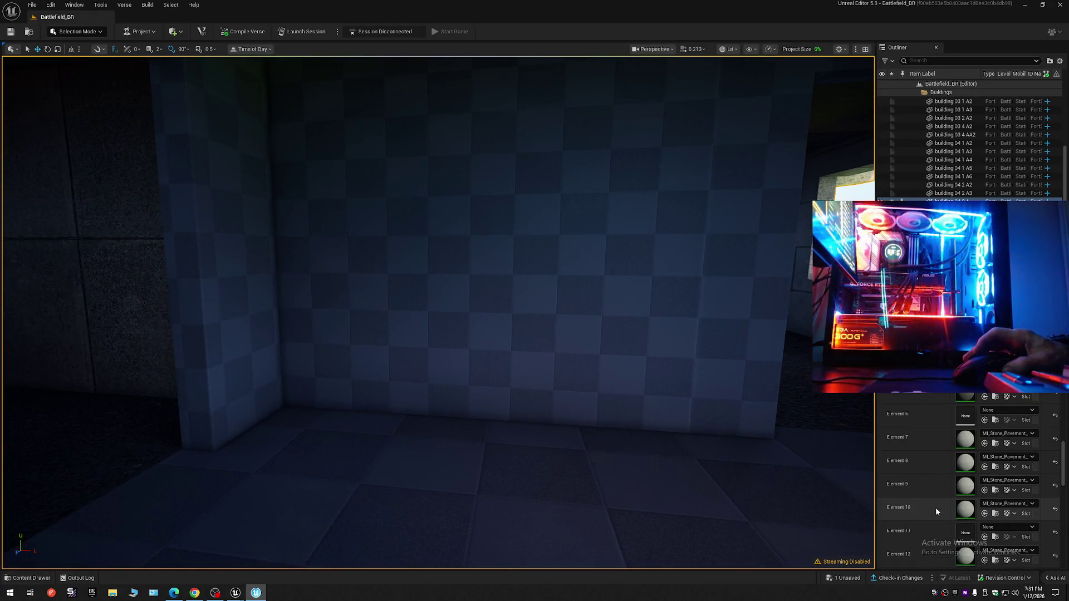
Assign MI_Stone_Pavement_Light to Element 6 so the checkered wall shows stone.
{"action": "left_click", "coordinate": [994, 465]}
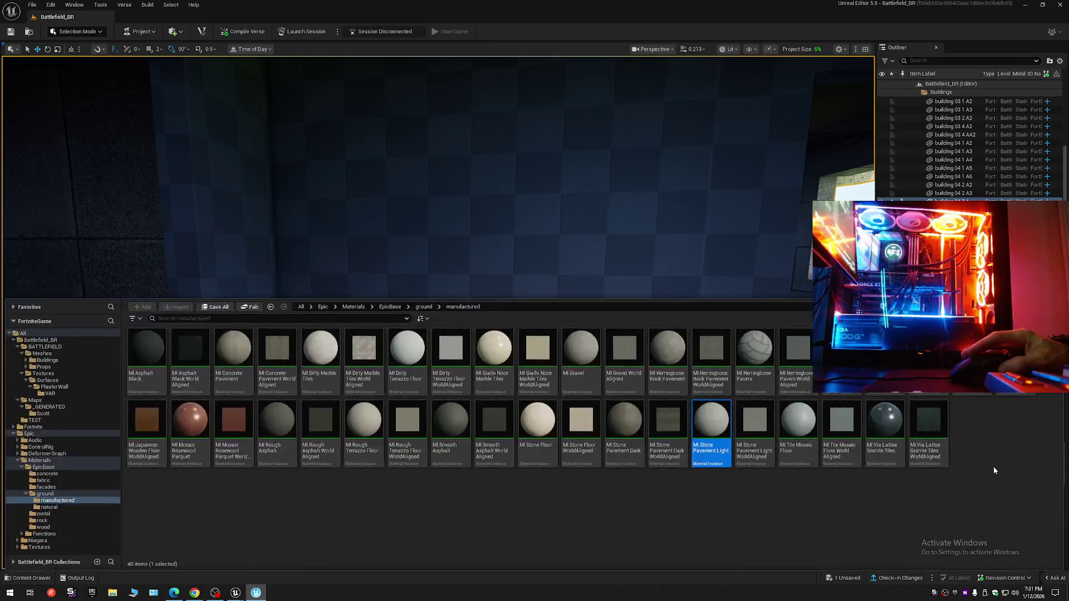
{"action": "key", "text": "ctrl+space"}
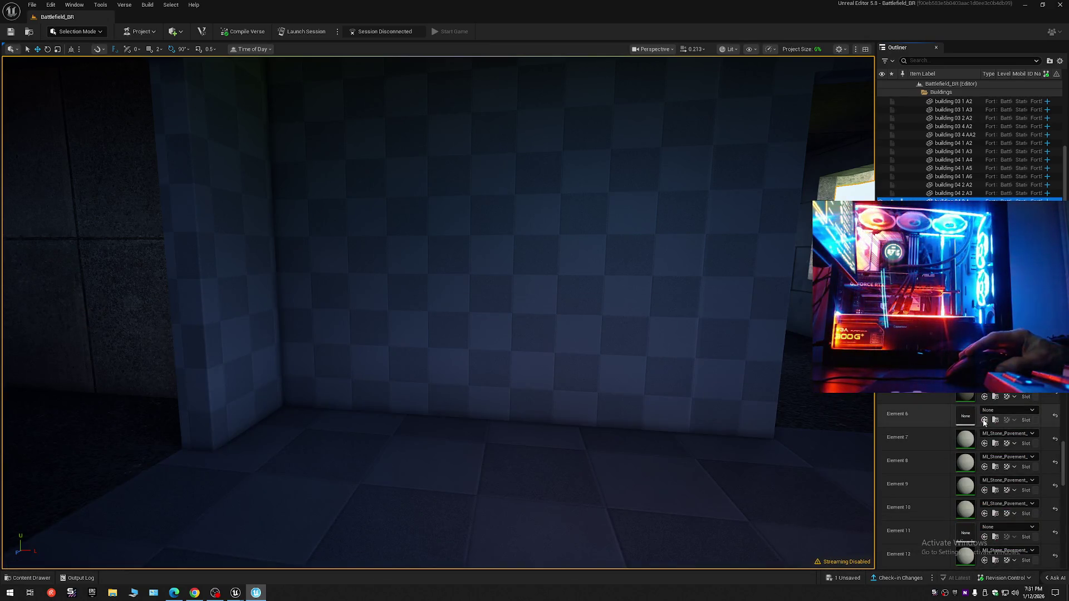
{"action": "left_click", "coordinate": [984, 419]}
{"action": "left_click_drag", "start_coordinate": [438, 313], "coordinate": [401, 334]}
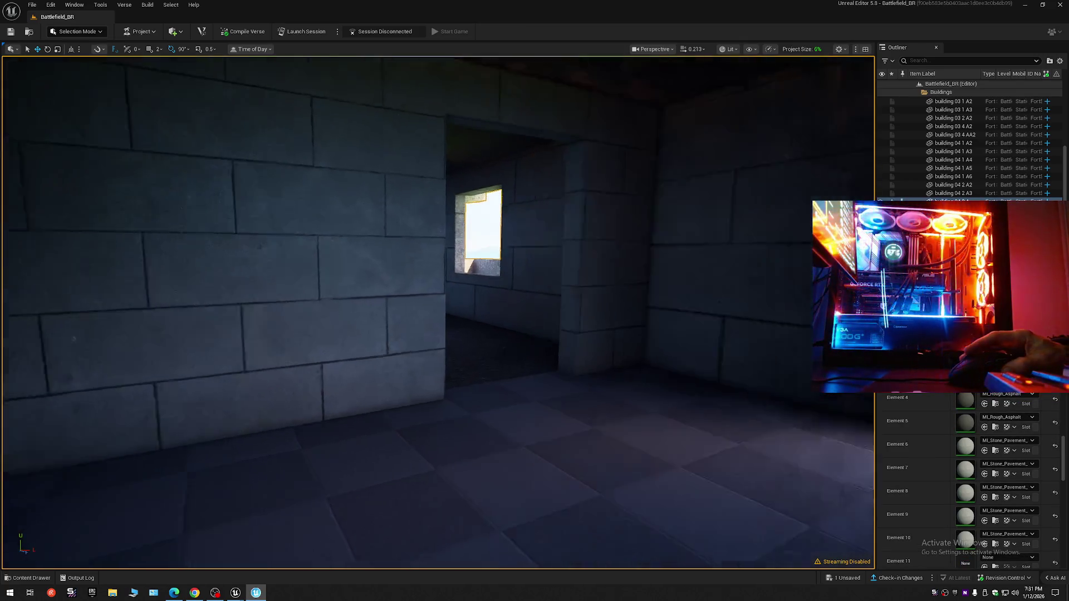
{"action": "scroll", "coordinate": [890, 491], "scroll_direction": "up", "scroll_amount": 1}
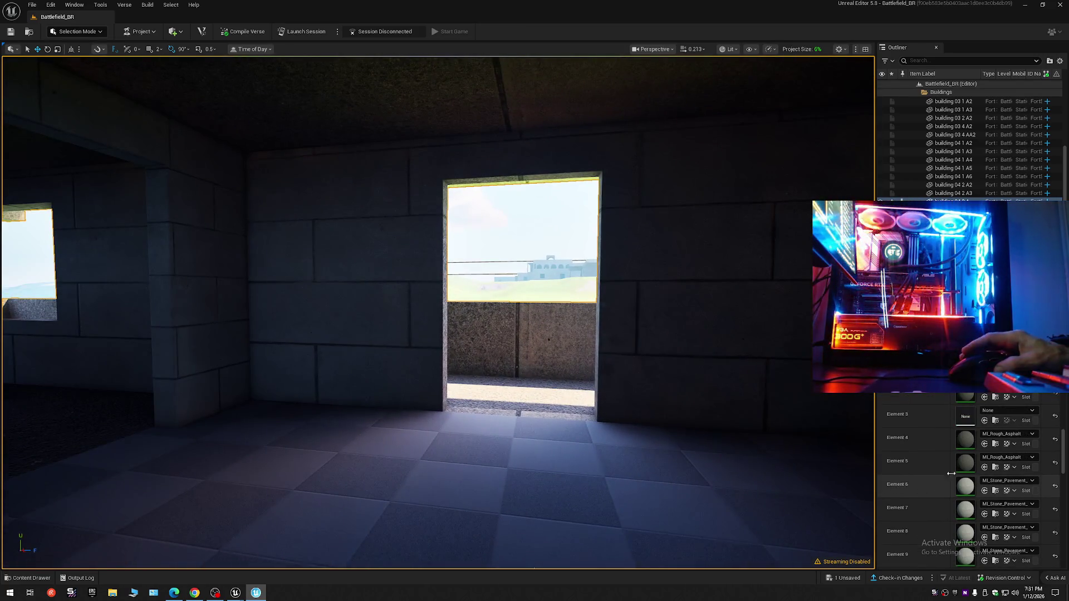
Assign MI_Rough_Asphalt to Element 3, then fly out over the fields and into the courtyard.
{"action": "left_click", "coordinate": [993, 443]}
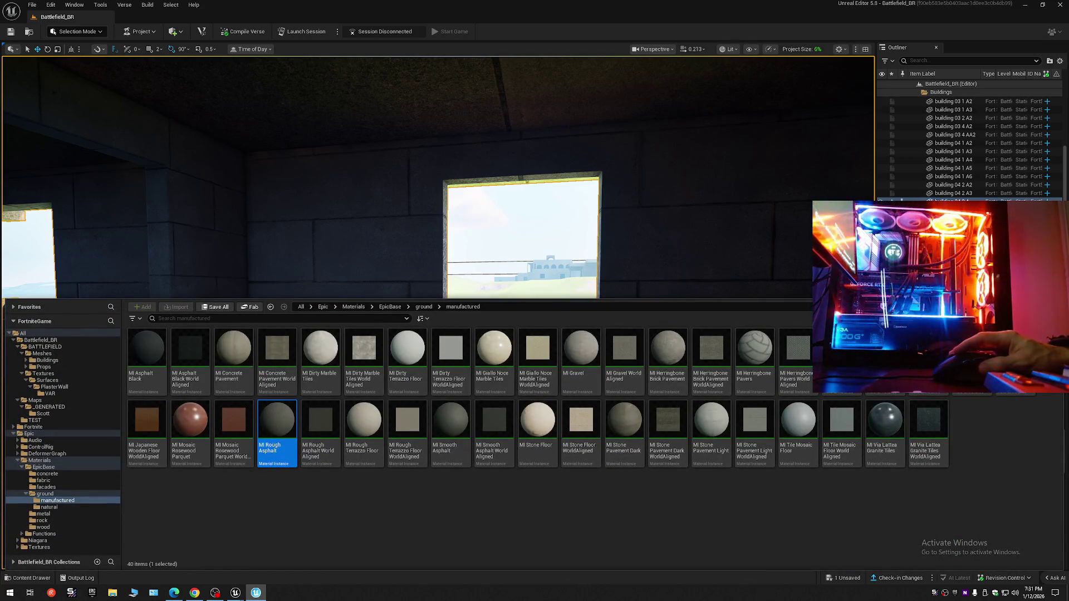
{"action": "key", "text": "ctrl+space"}
{"action": "left_click", "coordinate": [984, 420]}
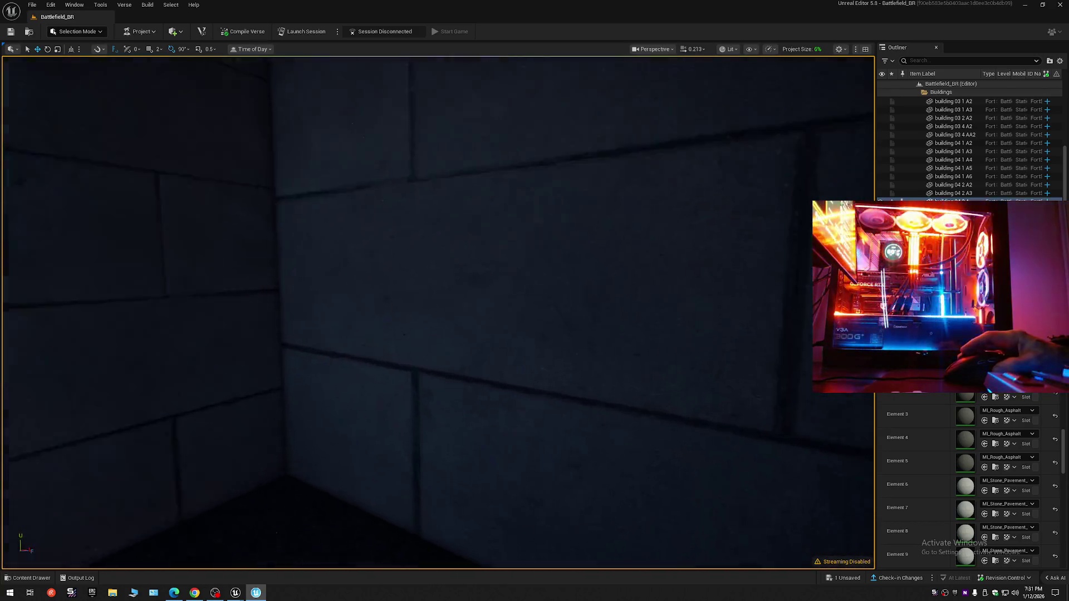
{"action": "left_click_drag", "start_coordinate": [526, 409], "coordinate": [526, 408]}
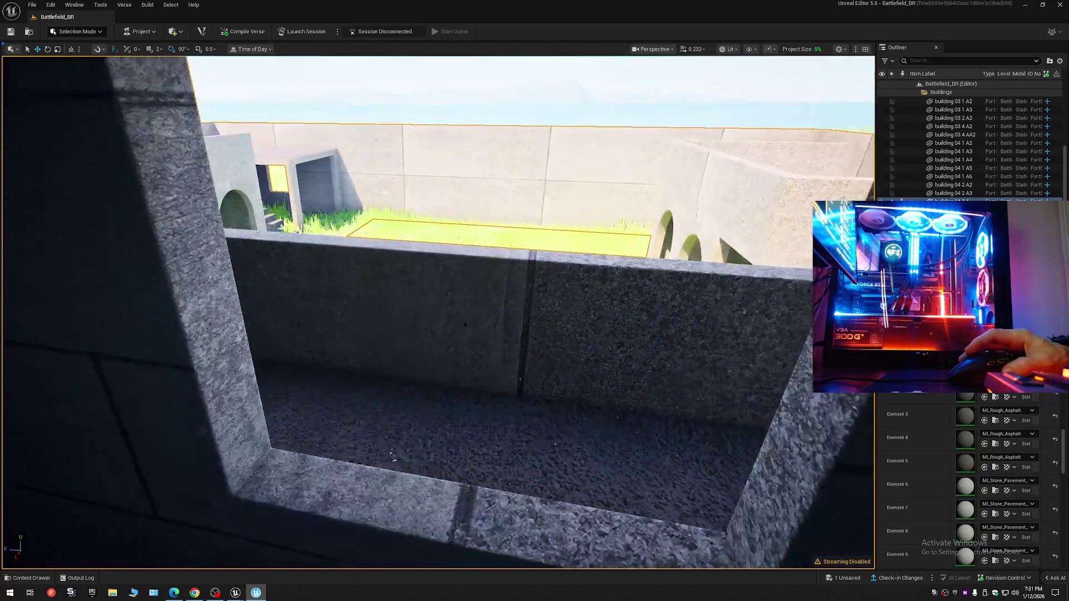
{"action": "left_click_drag", "start_coordinate": [525, 409], "coordinate": [525, 409]}
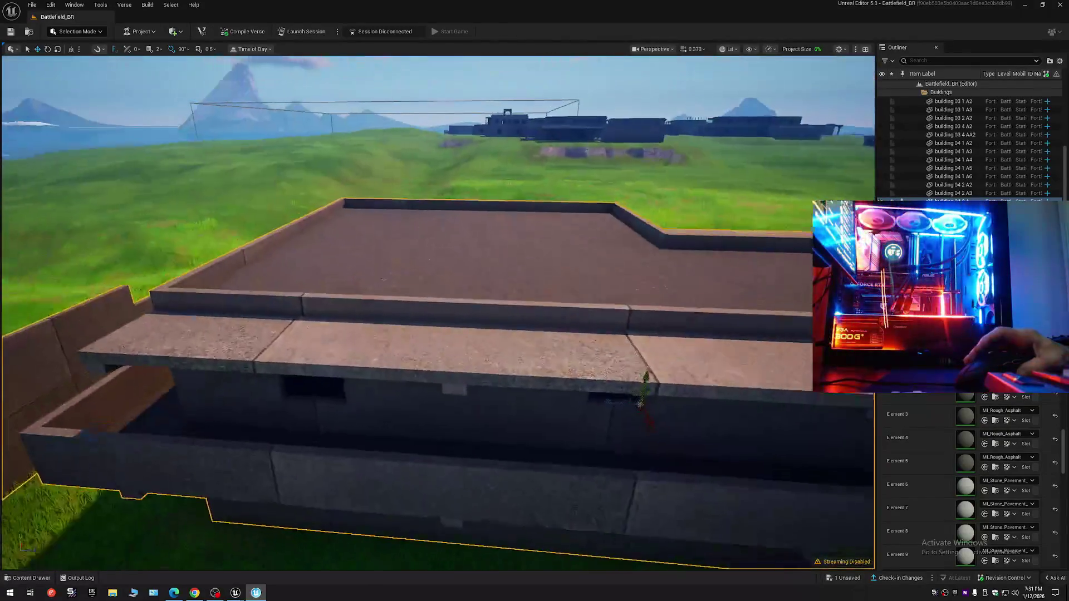
Fly down from the roof and through the doorways into the dark grassy interior room.
{"action": "key", "text": "w"}
{"action": "key", "text": "s"}
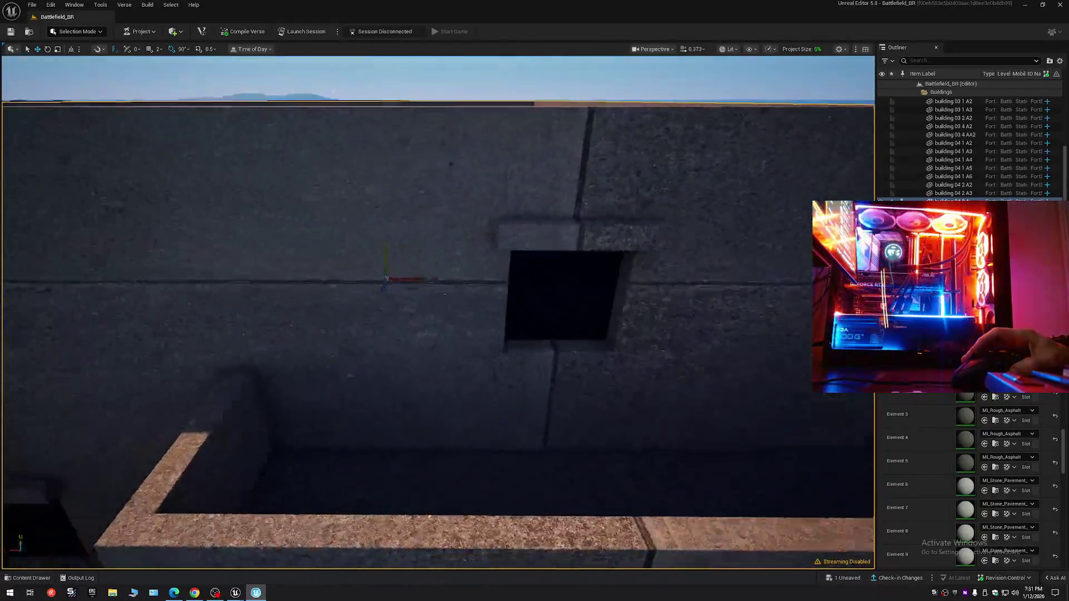
{"action": "key", "text": "q"}
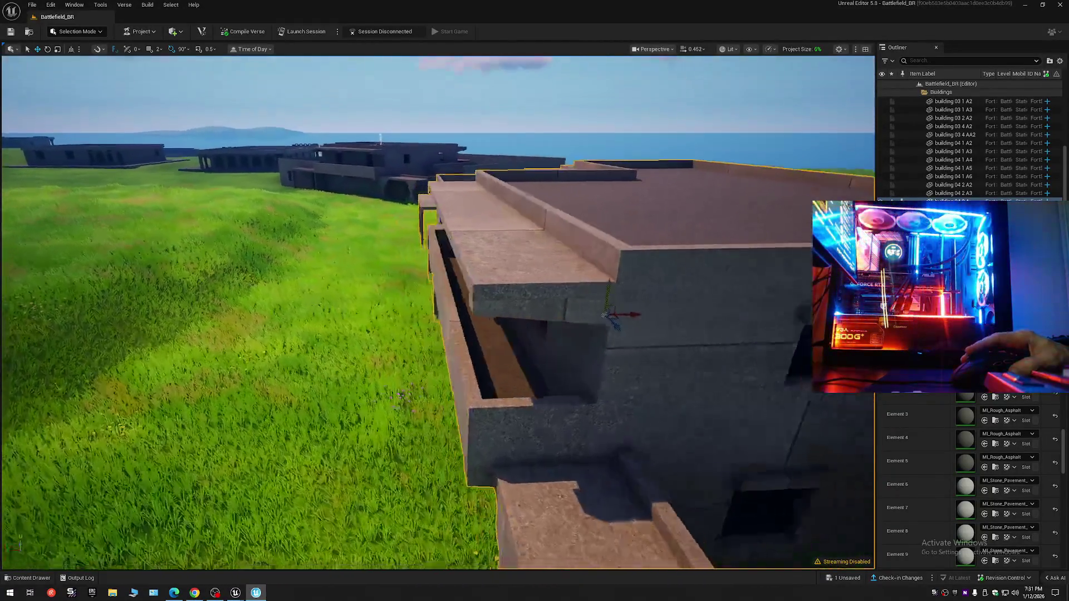
{"action": "key", "text": "w"}
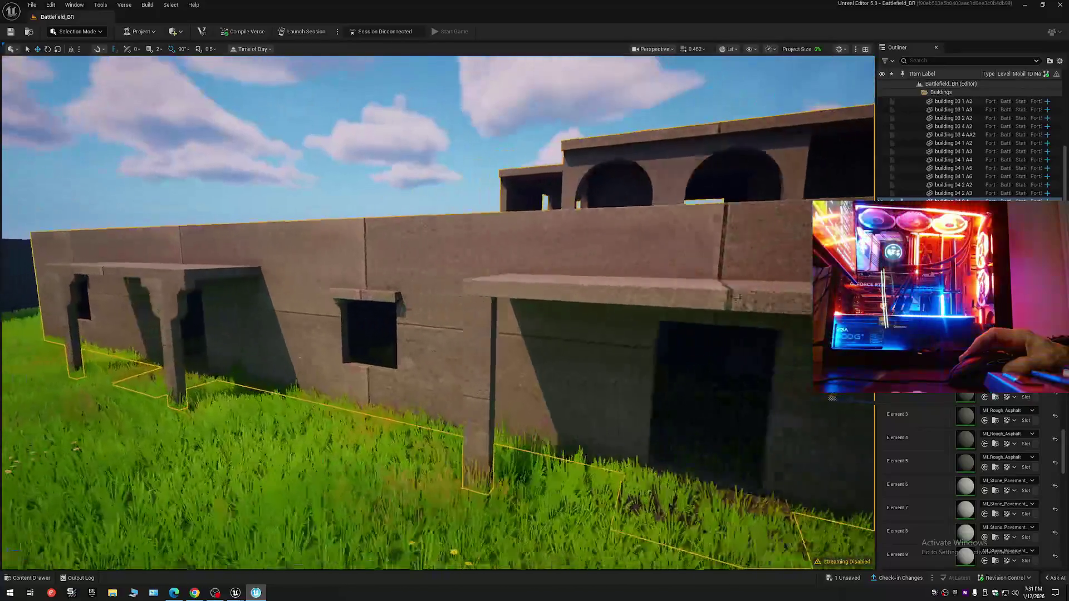
{"action": "key", "text": "w"}
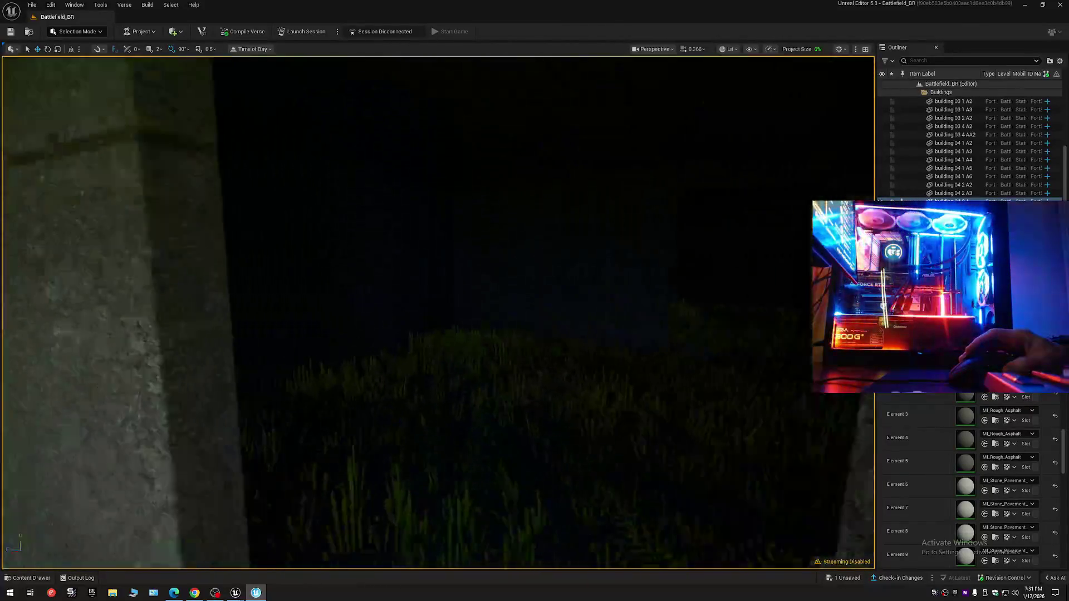
{"action": "key", "text": "w"}
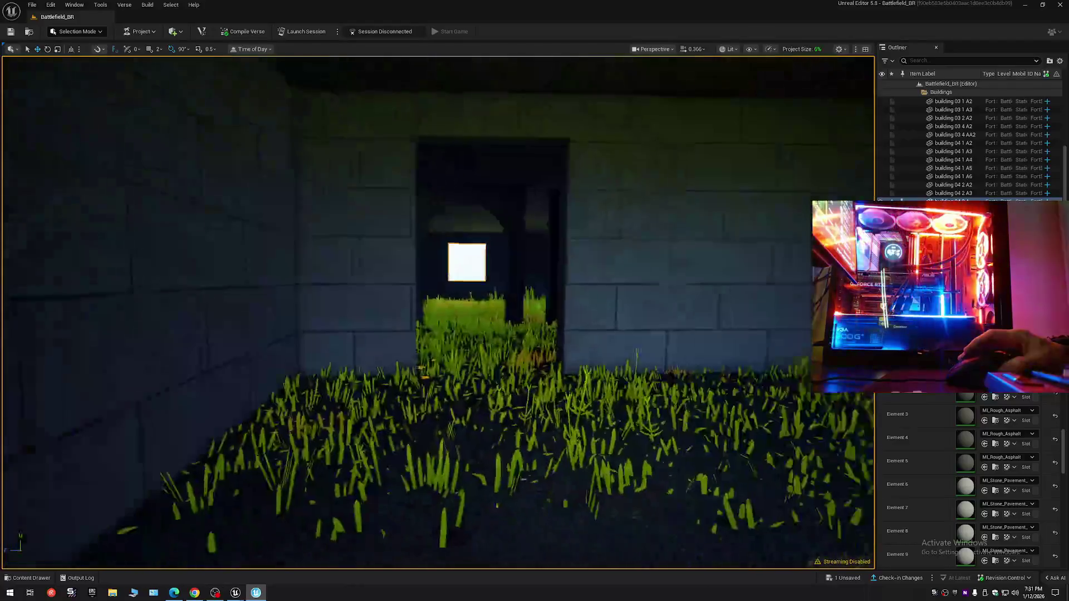
{"action": "key", "text": "w"}
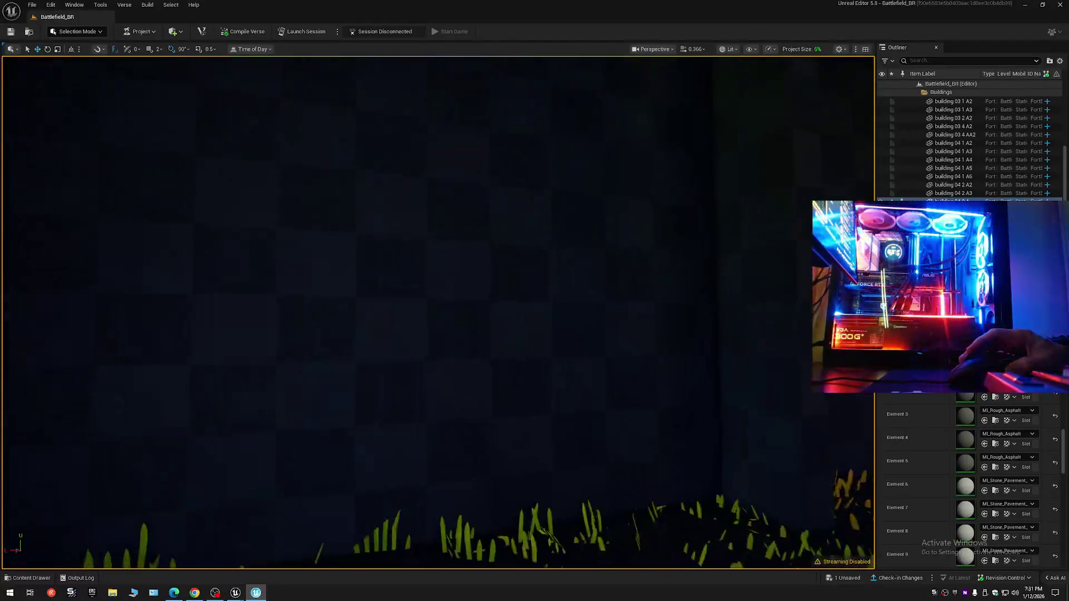
Select the building and set its empty Element 1 slot to MI_Stone_Pavement.
{"action": "left_click", "coordinate": [993, 491]}
{"action": "key", "text": "ctrl+space"}
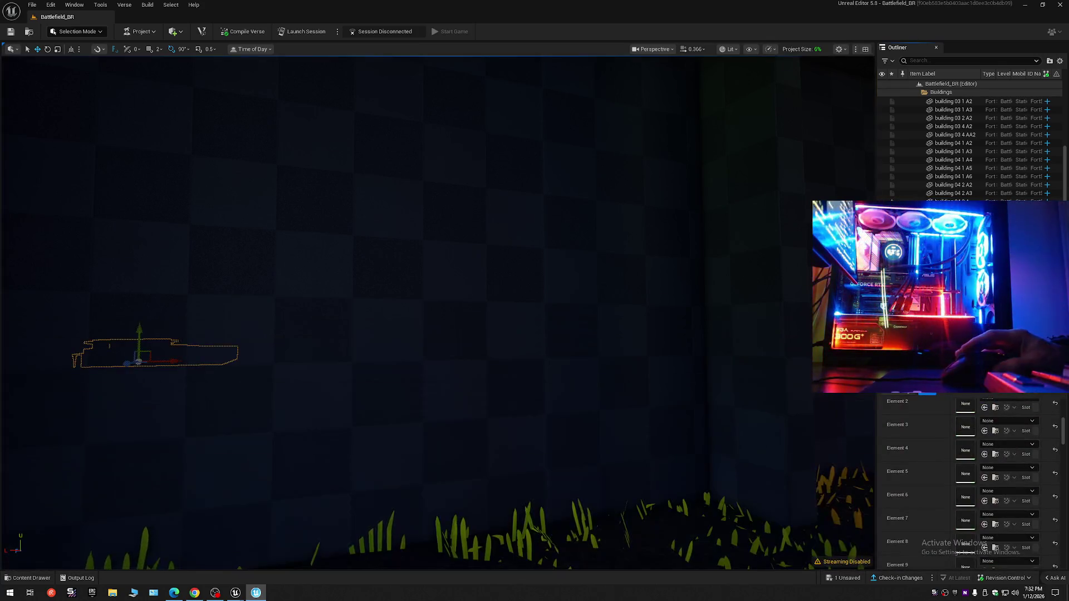
{"action": "left_click", "coordinate": [852, 468]}
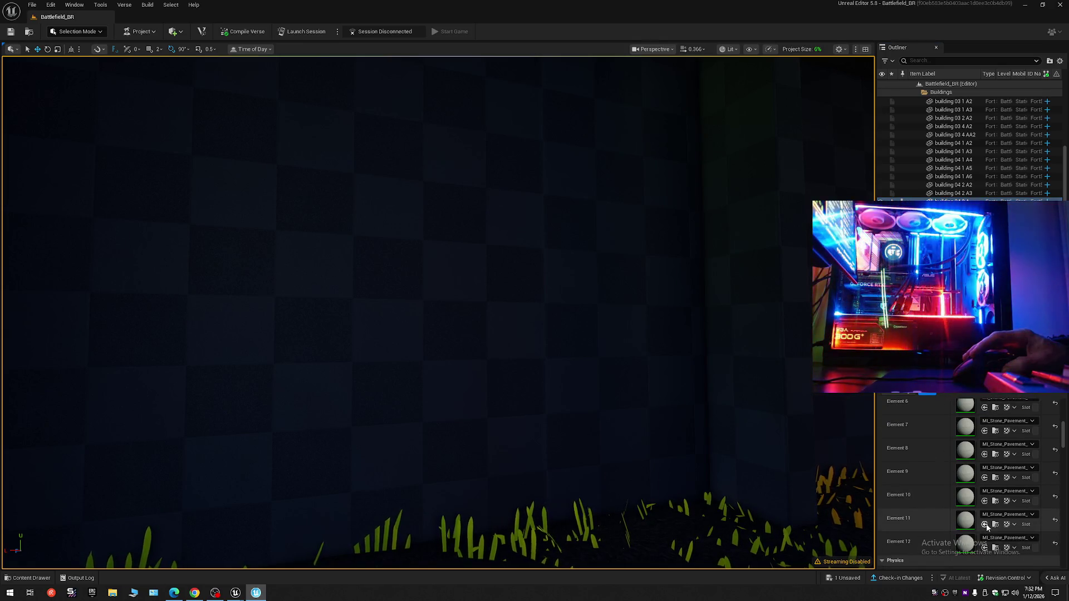
{"action": "scroll", "coordinate": [969, 527], "scroll_direction": "down", "scroll_amount": 3}
{"action": "scroll", "coordinate": [970, 527], "scroll_direction": "up", "scroll_amount": 5}
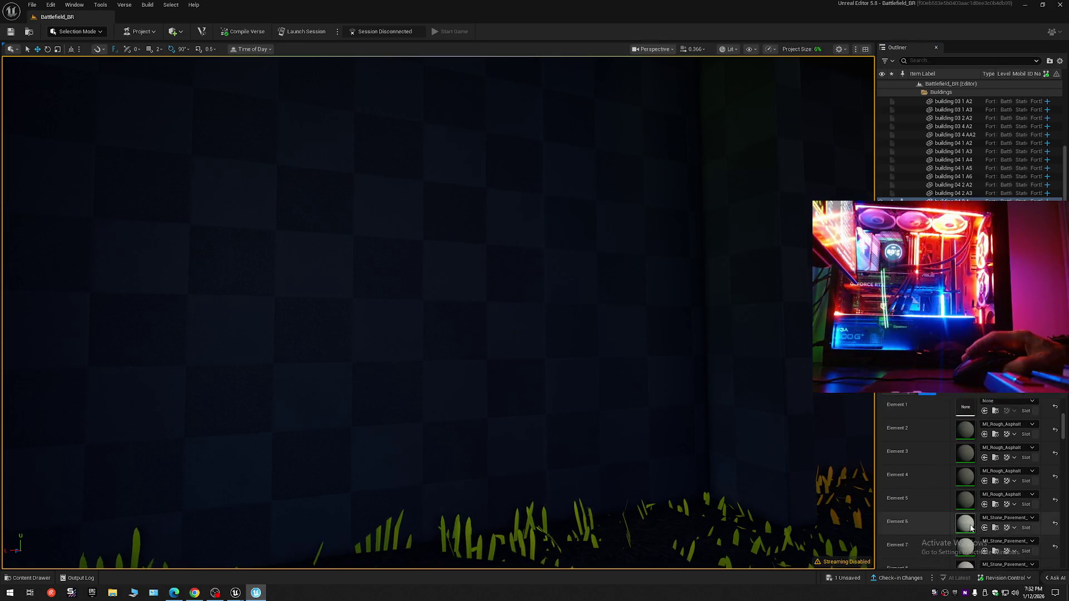
{"action": "left_click", "coordinate": [984, 452]}
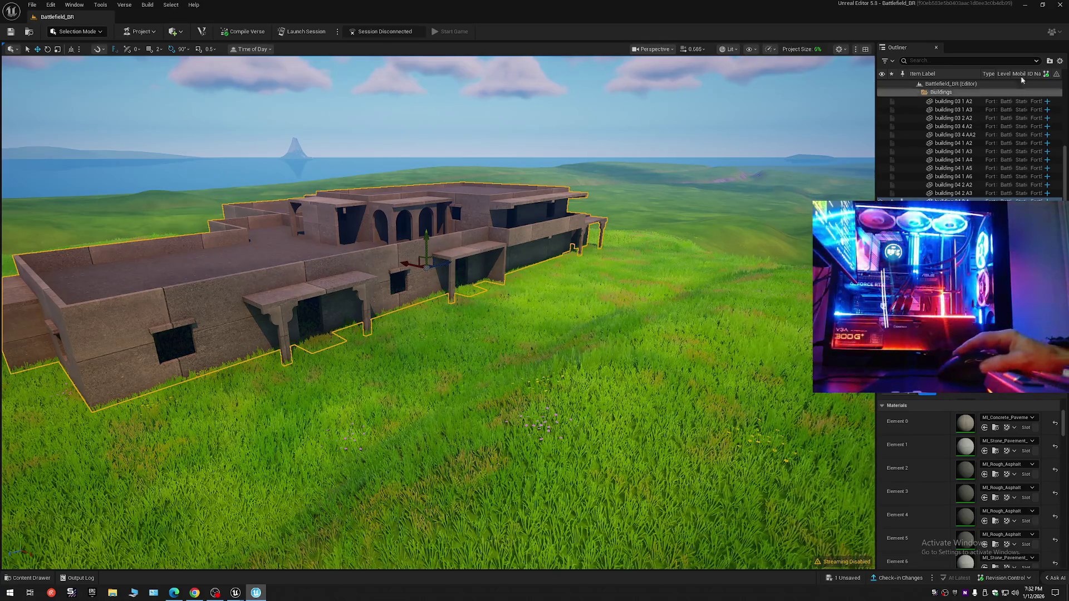
Deselect the building in the Outliner and save the current level and all unsaved changes.
{"action": "left_click", "coordinate": [1059, 62]}
{"action": "left_click", "coordinate": [908, 98]}
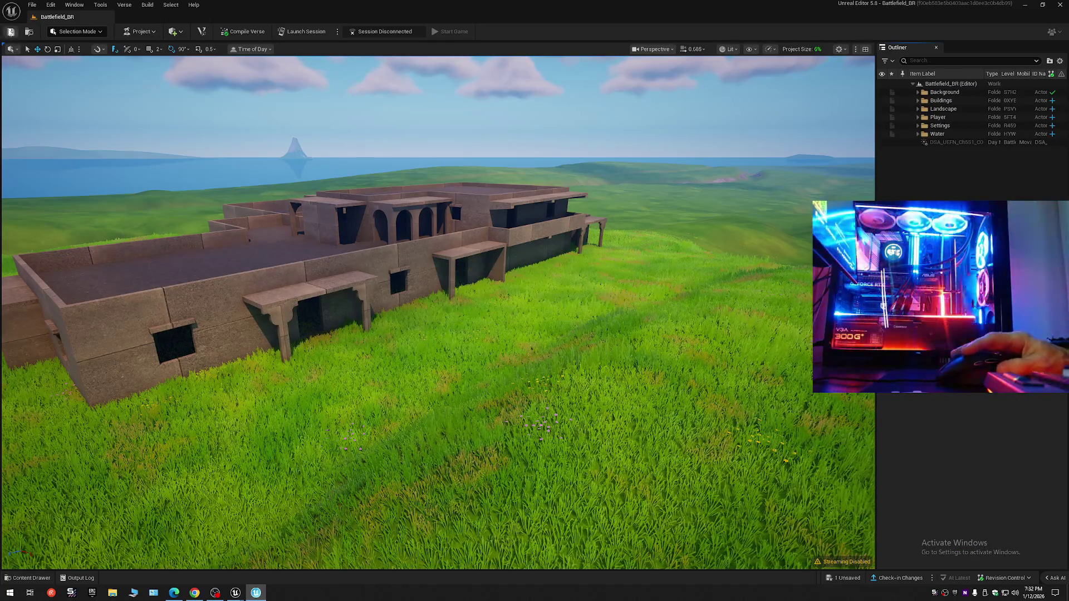
{"action": "left_click", "coordinate": [31, 5]}
{"action": "left_click", "coordinate": [67, 92]}
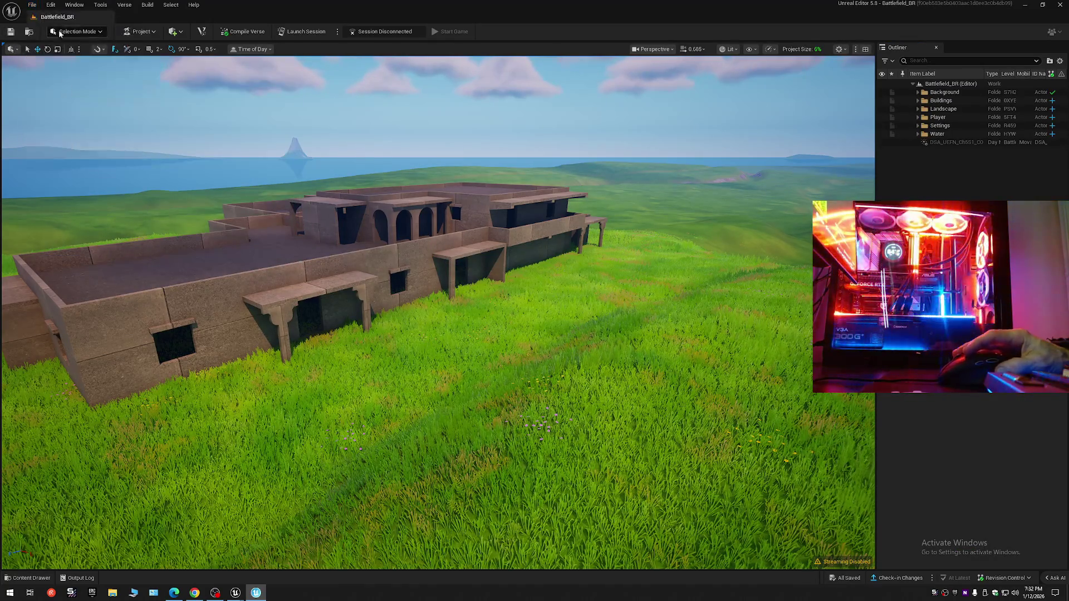
{"action": "left_click", "coordinate": [33, 6]}
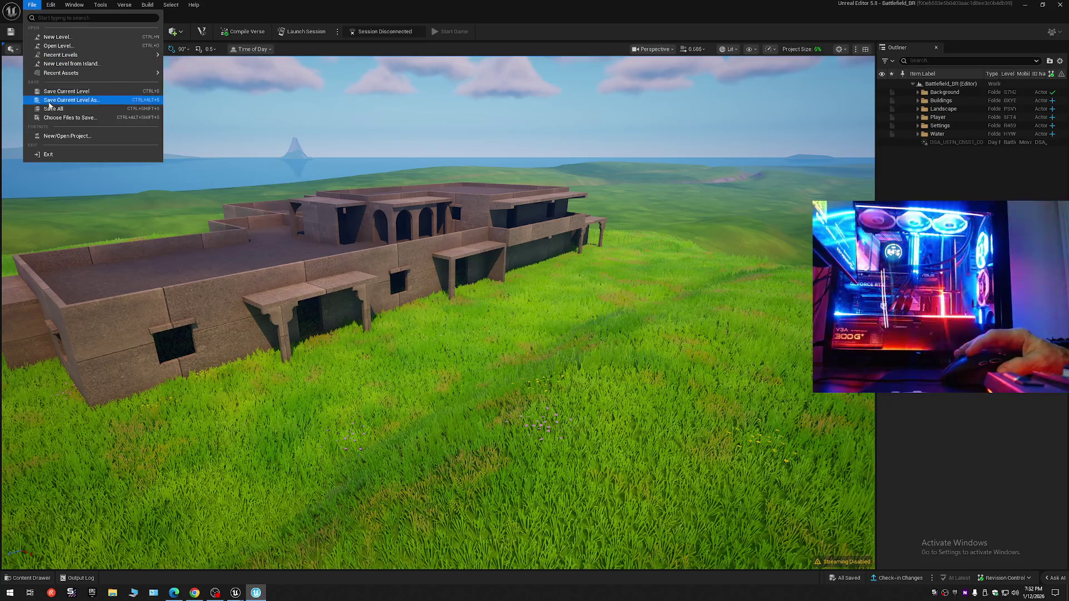
{"action": "left_click", "coordinate": [49, 110]}
Save the level as Battlefield_BR, confirming the overwrite of the existing copy.
{"action": "left_click", "coordinate": [30, 6]}
{"action": "left_click", "coordinate": [67, 101]}
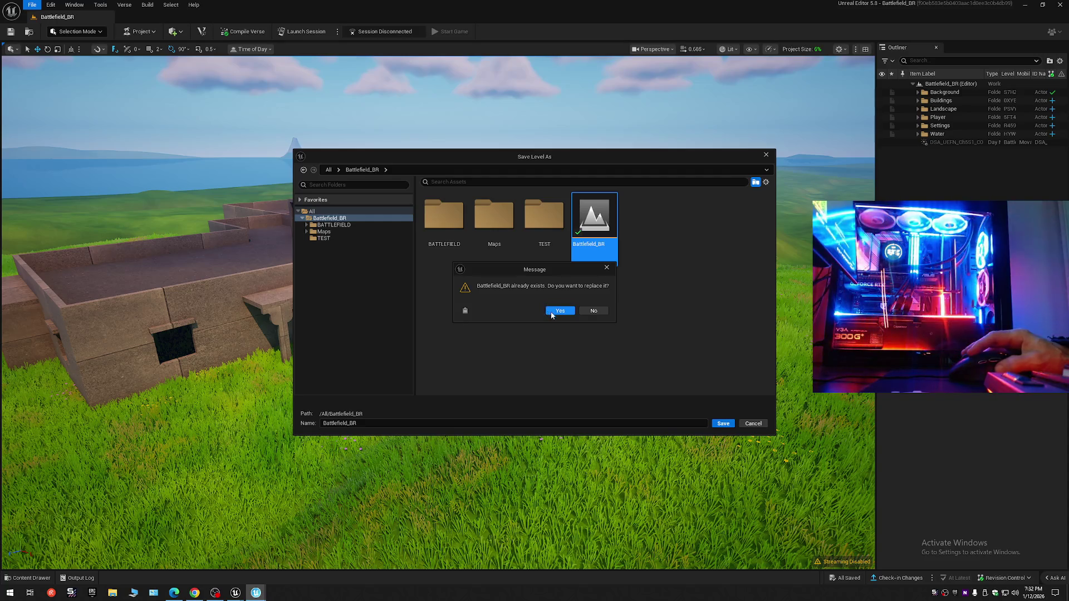
{"action": "left_click", "coordinate": [551, 312]}
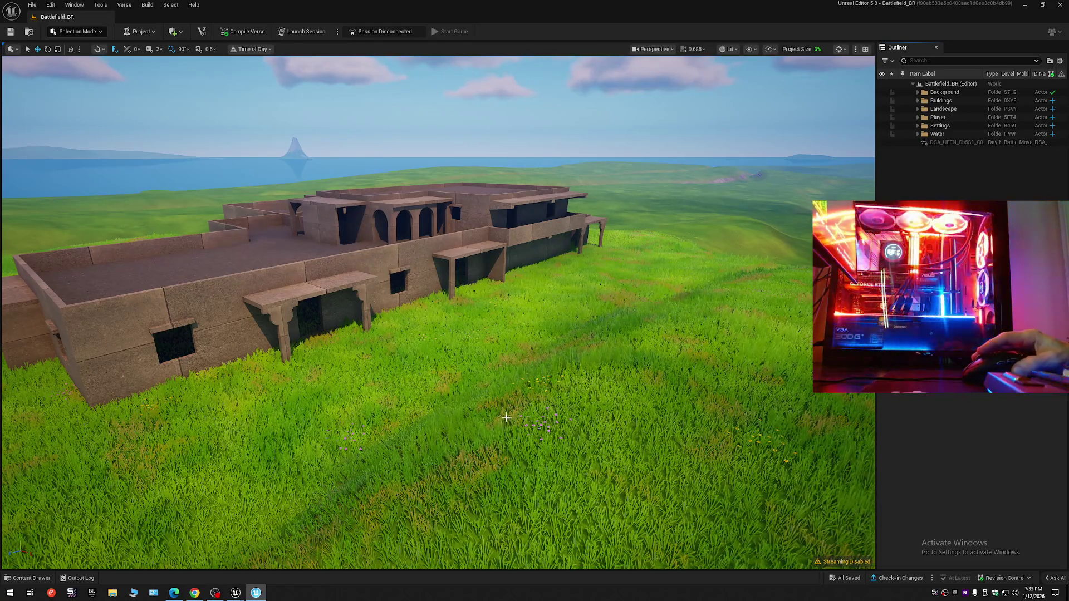
Fly around the town, rising over rooftops and descending close to building walls.
{"action": "left_click_drag", "start_coordinate": [506, 418], "coordinate": [505, 501]}
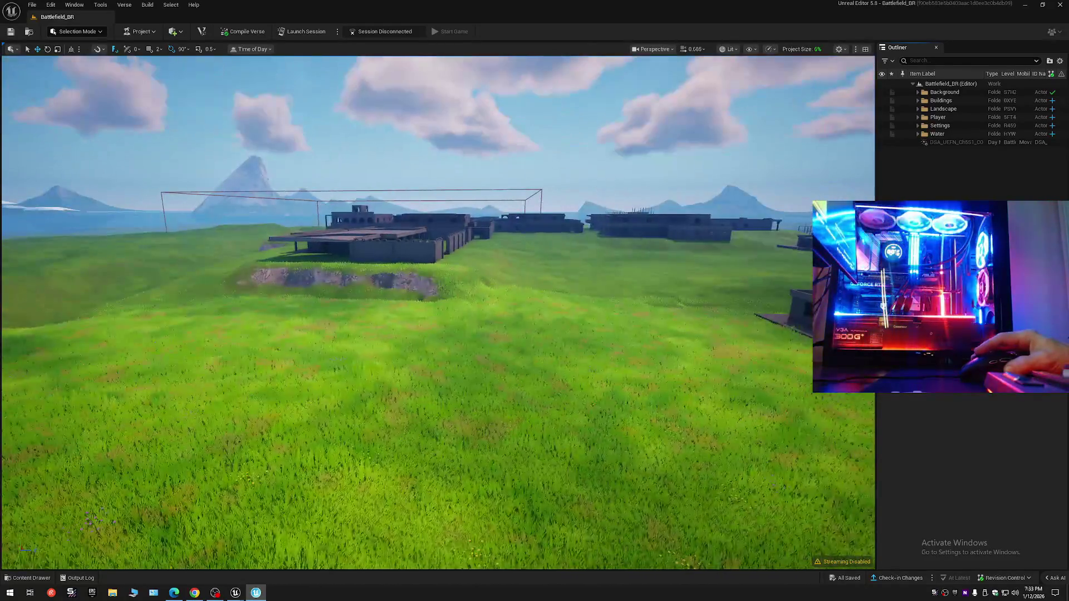
{"action": "left_click_drag", "start_coordinate": [438, 313], "coordinate": [354, 313]}
{"action": "scroll", "coordinate": [437, 313], "scroll_direction": "up", "scroll_amount": 2}
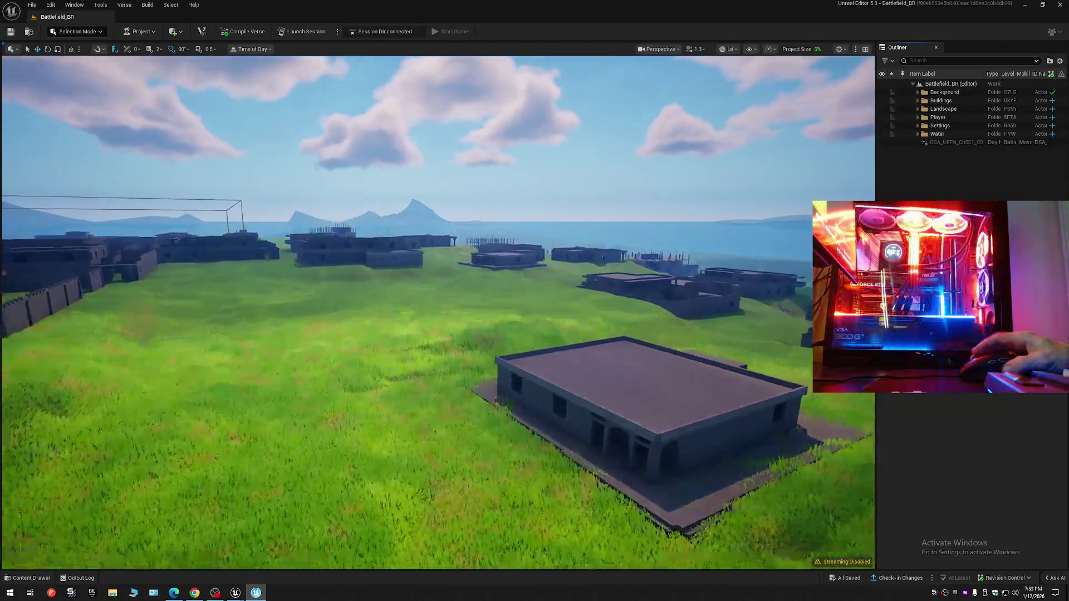
{"action": "scroll", "coordinate": [438, 313], "scroll_direction": "up", "scroll_amount": 2}
{"action": "left_click_drag", "start_coordinate": [438, 312], "coordinate": [438, 395]}
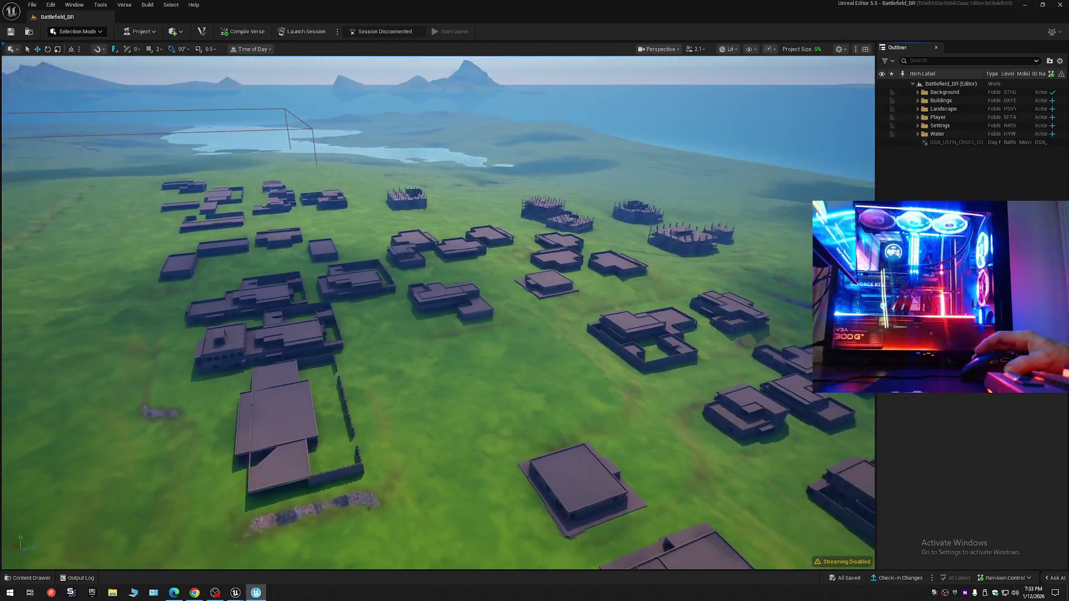
{"action": "scroll", "coordinate": [438, 312], "scroll_direction": "down", "scroll_amount": 1}
{"action": "left_click_drag", "start_coordinate": [437, 312], "coordinate": [438, 251]}
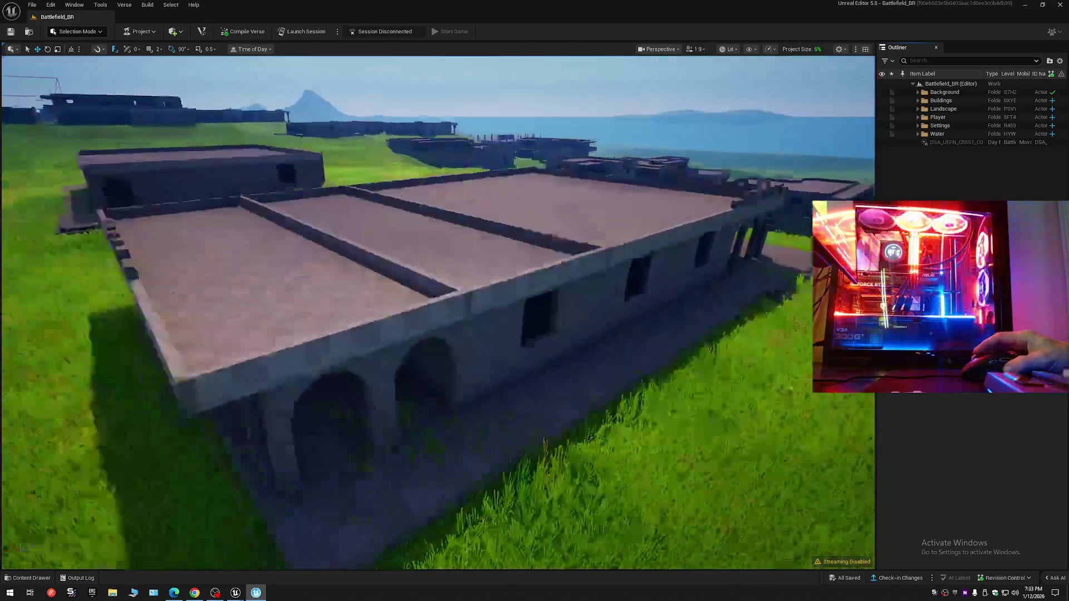
{"action": "scroll", "coordinate": [438, 312], "scroll_direction": "down", "scroll_amount": 2}
{"action": "left_click_drag", "start_coordinate": [438, 312], "coordinate": [354, 313]}
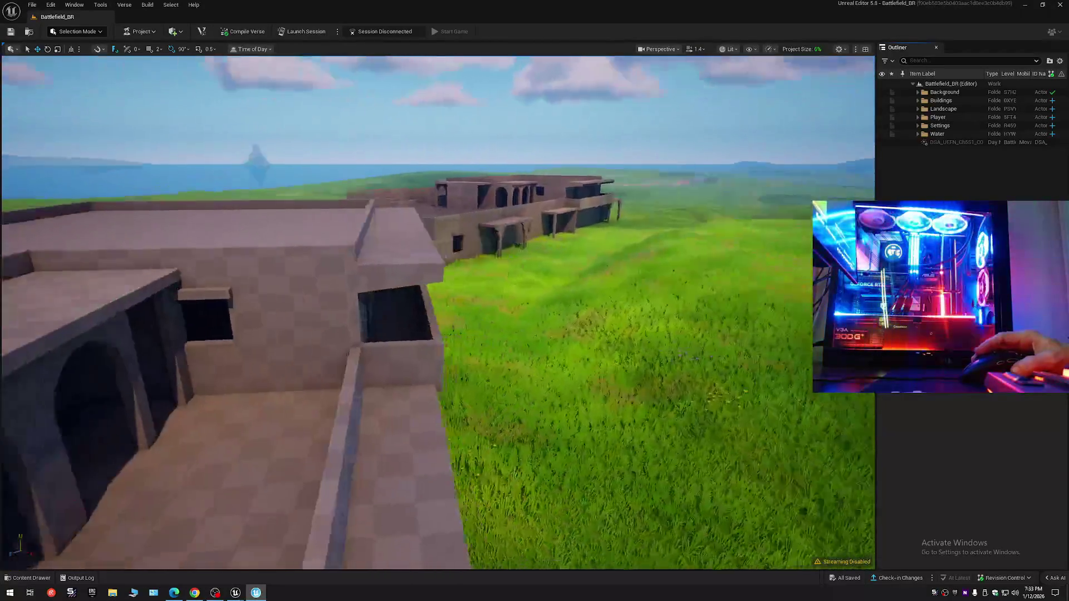
{"action": "mouse_move", "coordinate": [438, 313]}
{"action": "left_mouse_down"}
{"action": "mouse_move", "coordinate": [480, 312]}
{"action": "mouse_move", "coordinate": [438, 379]}
{"action": "left_mouse_up"}
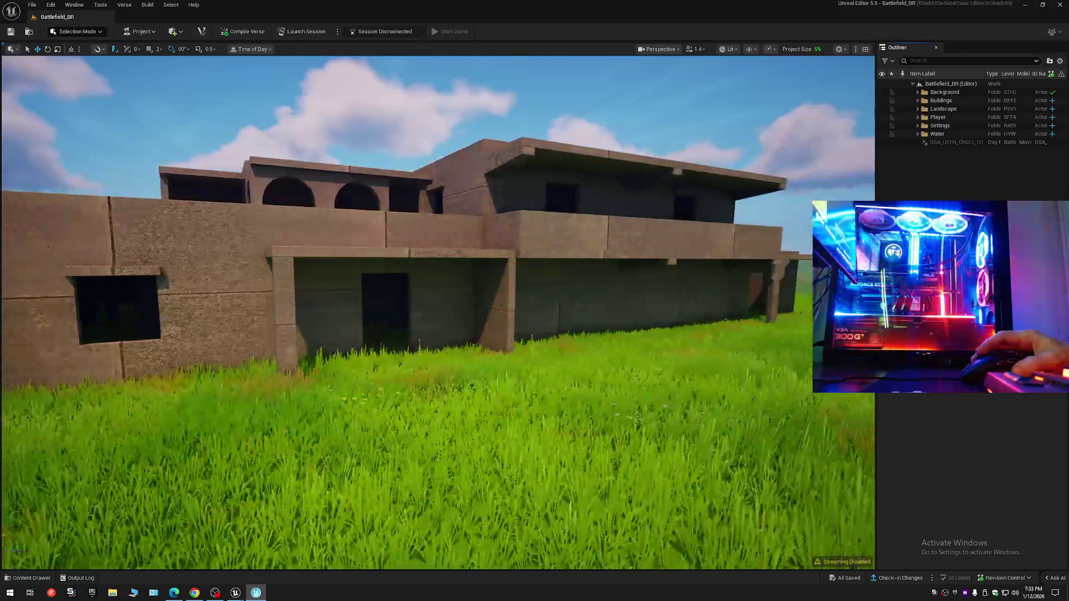
{"action": "mouse_move", "coordinate": [438, 313]}
{"action": "left_mouse_down"}
{"action": "mouse_move", "coordinate": [438, 279]}
{"action": "mouse_move", "coordinate": [438, 329]}
{"action": "mouse_move", "coordinate": [405, 312]}
{"action": "mouse_move", "coordinate": [488, 312]}
{"action": "left_mouse_up"}
{"action": "scroll", "coordinate": [437, 312], "scroll_direction": "down", "scroll_amount": 5}
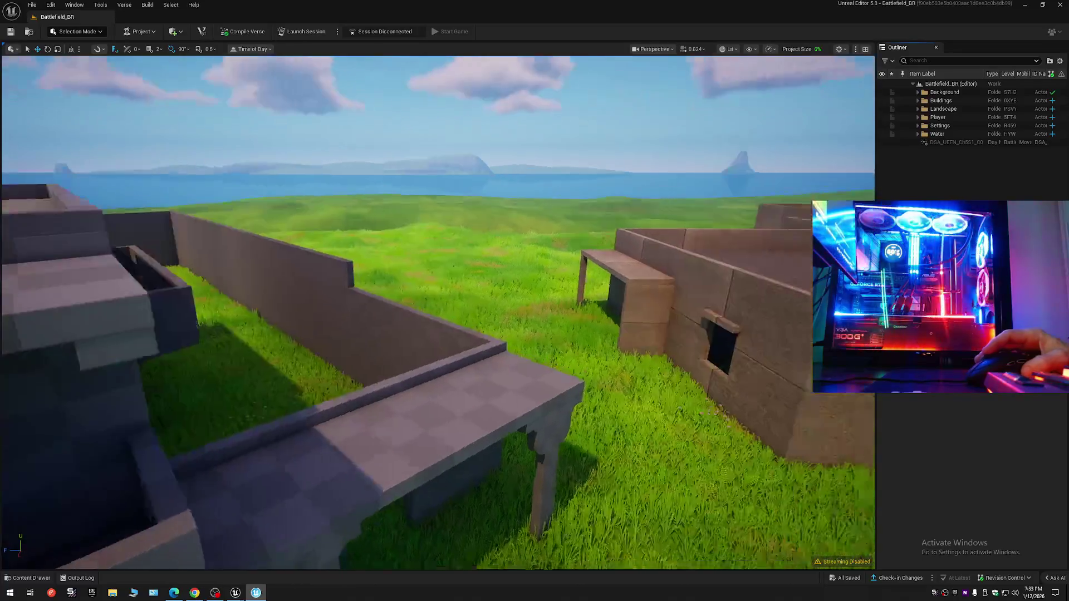
{"action": "scroll", "coordinate": [438, 312], "scroll_direction": "up", "scroll_amount": 5}
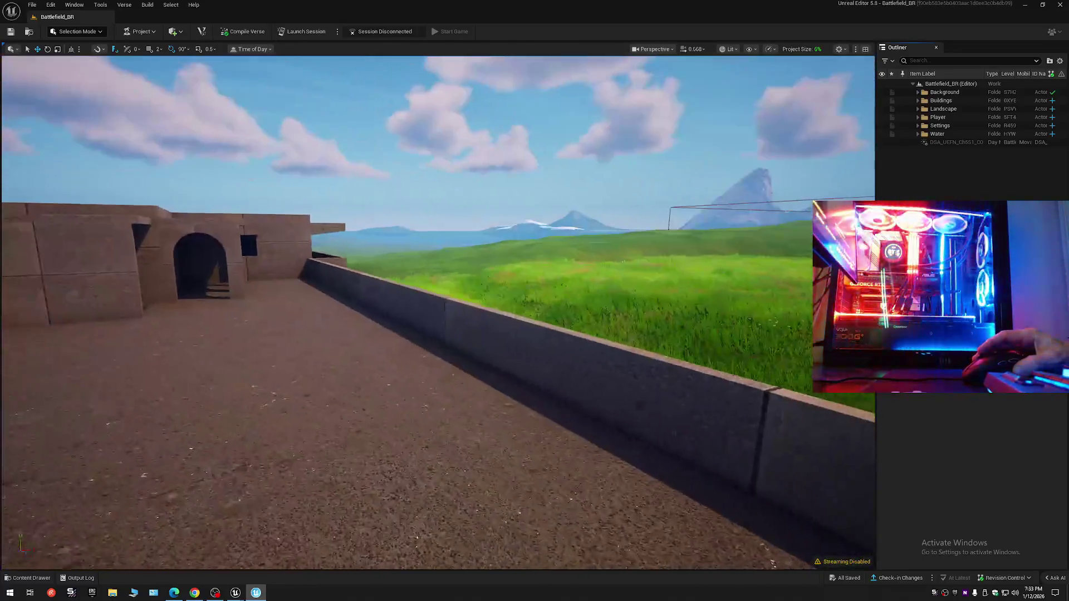
{"action": "mouse_move", "coordinate": [438, 313]}
{"action": "left_mouse_down"}
{"action": "mouse_move", "coordinate": [421, 313]}
{"action": "mouse_move", "coordinate": [455, 312]}
{"action": "left_mouse_up"}
Bring up the Content Drawer on the manufactured ground materials folder.
{"action": "left_click", "coordinate": [30, 578]}
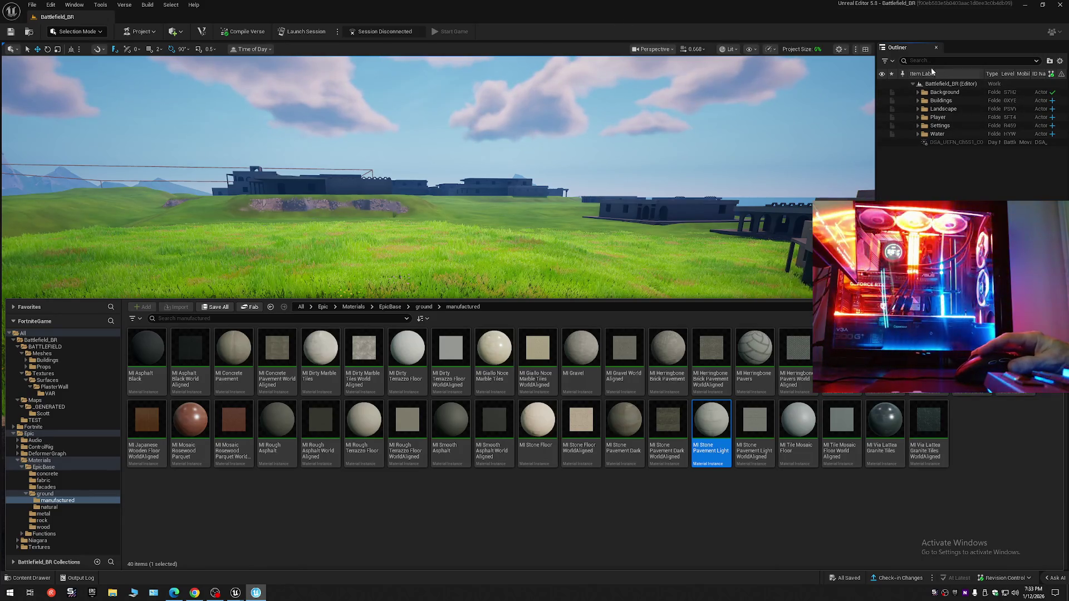
Close the Content Drawer, launch a test session and save the changed assets when prompted.
{"action": "left_click", "coordinate": [919, 52]}
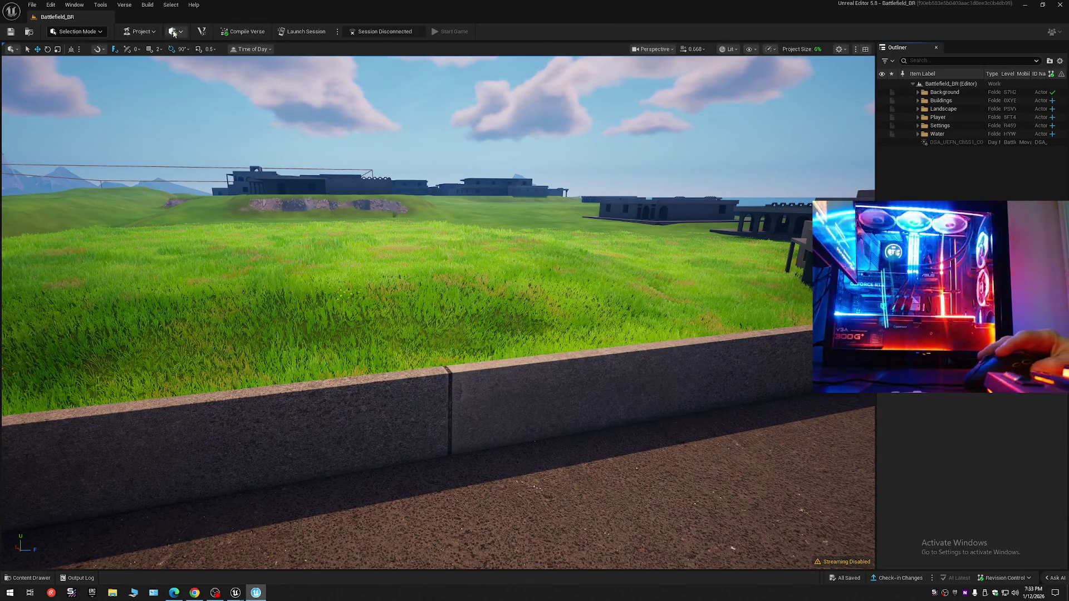
{"action": "left_click", "coordinate": [315, 35]}
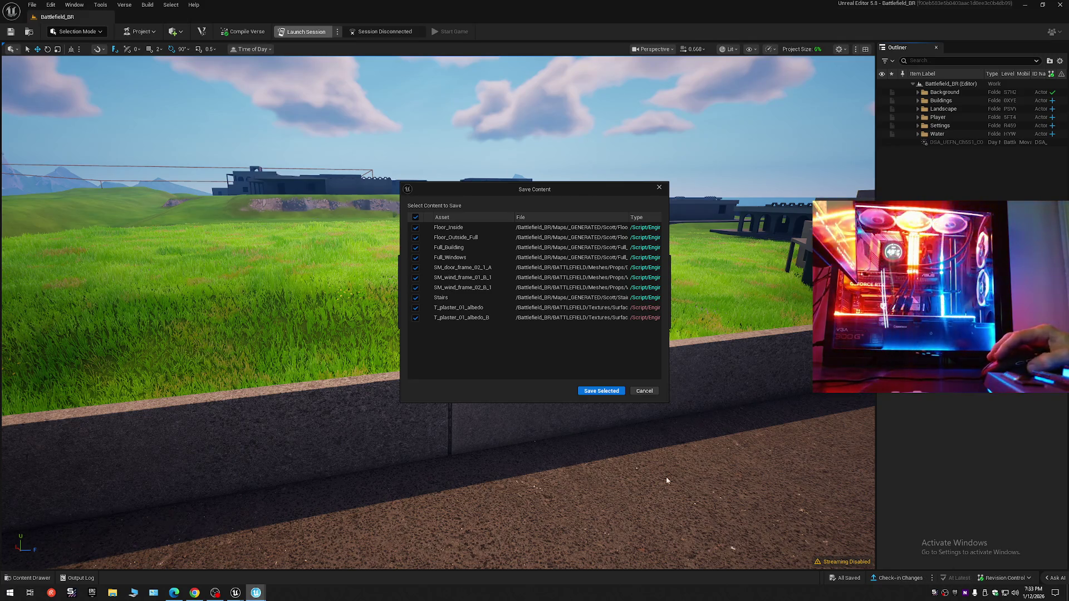
{"action": "left_click", "coordinate": [599, 391]}
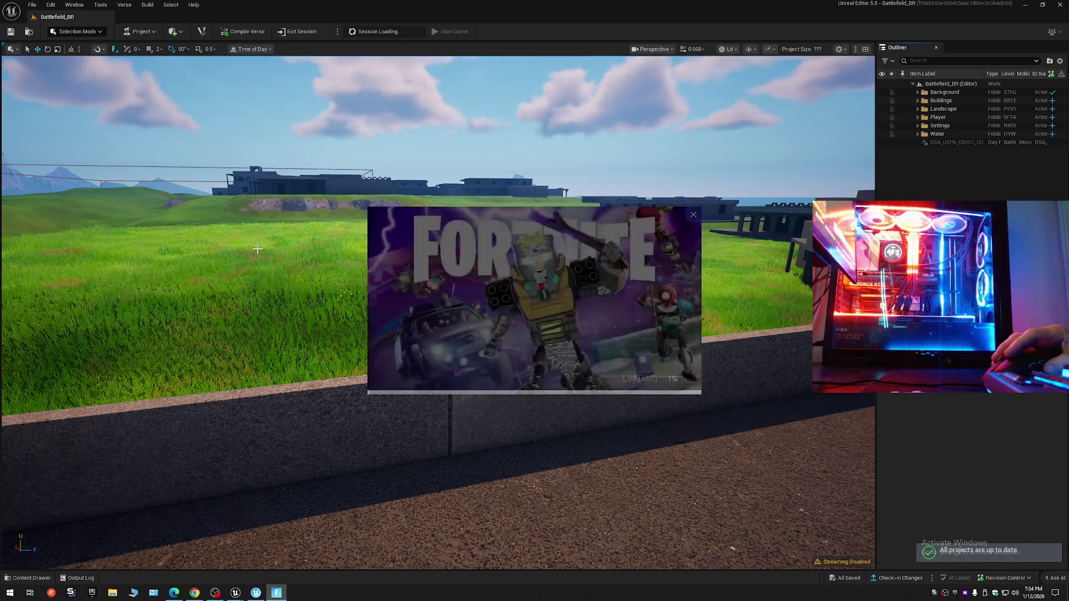
Browse the Build menu, dismiss it, and show the Output Log to check session progress.
{"action": "left_click", "coordinate": [149, 5]}
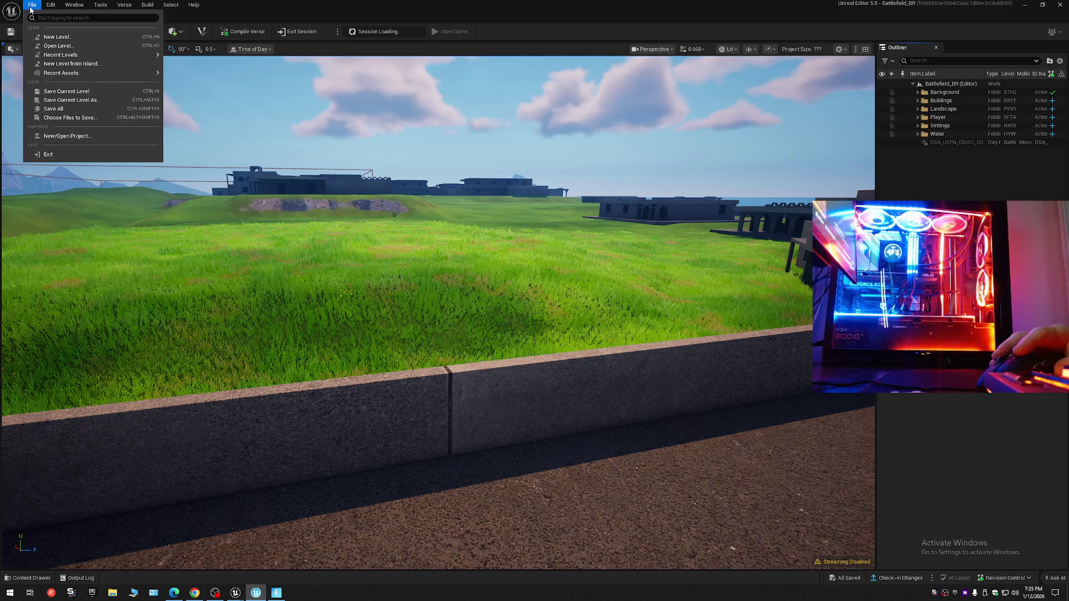
{"action": "left_click", "coordinate": [793, 585]}
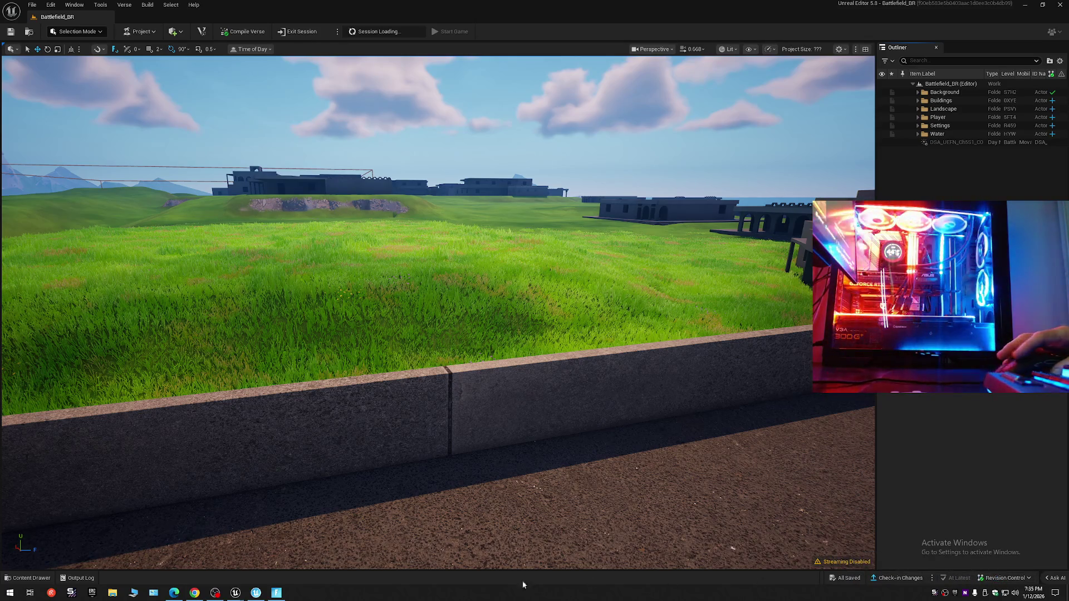
{"action": "left_click", "coordinate": [76, 578]}
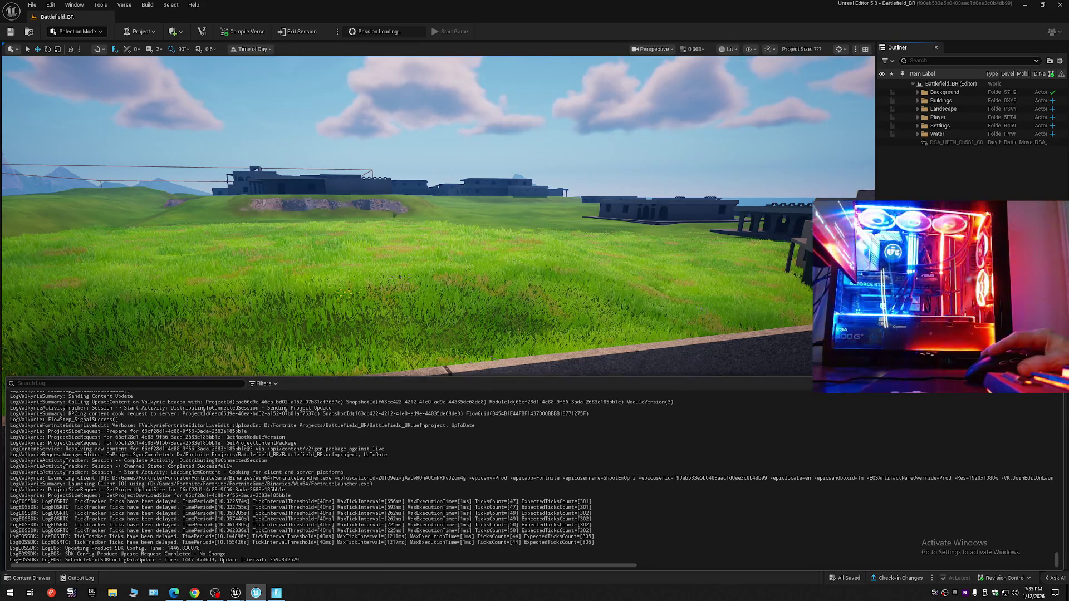
Close the Output Log and browse the Quick Add, Project and menu-bar dropdowns.
{"action": "left_click", "coordinate": [505, 156]}
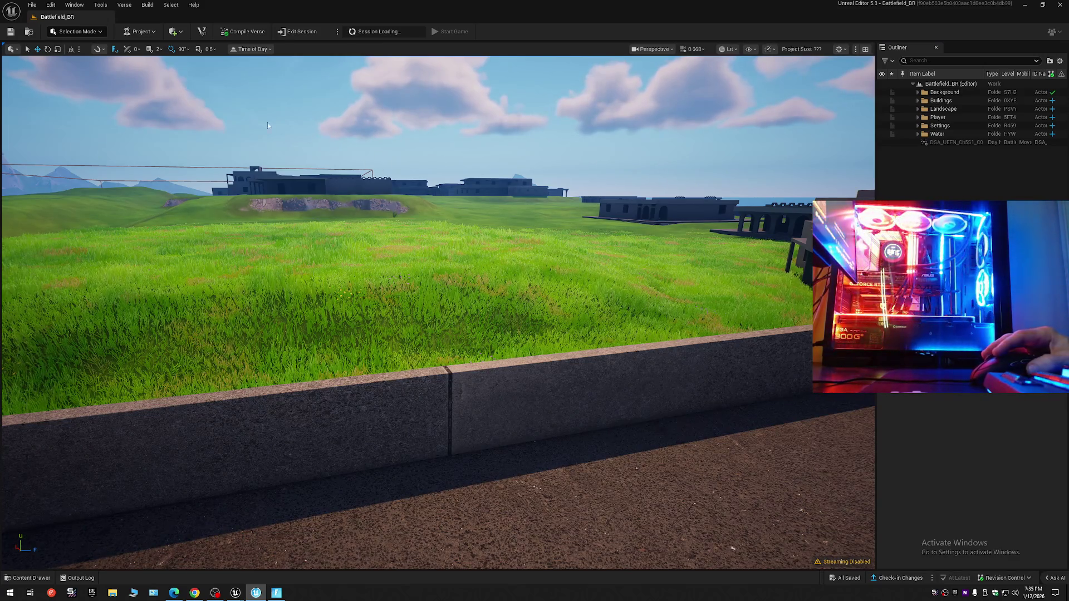
{"action": "left_click", "coordinate": [185, 32]}
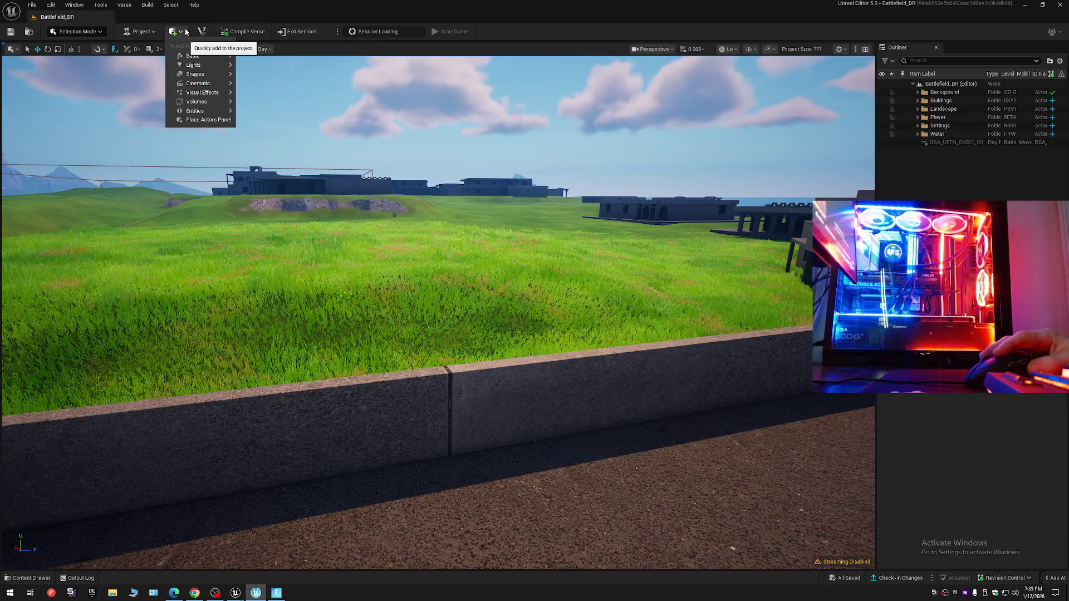
{"action": "left_click", "coordinate": [186, 31]}
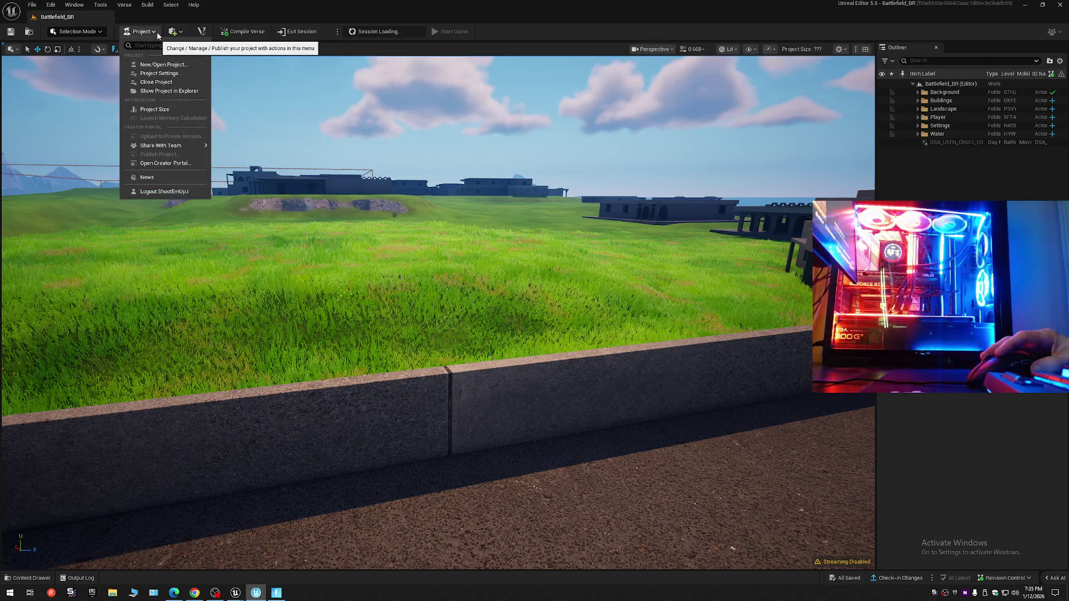
{"action": "left_click", "coordinate": [157, 33]}
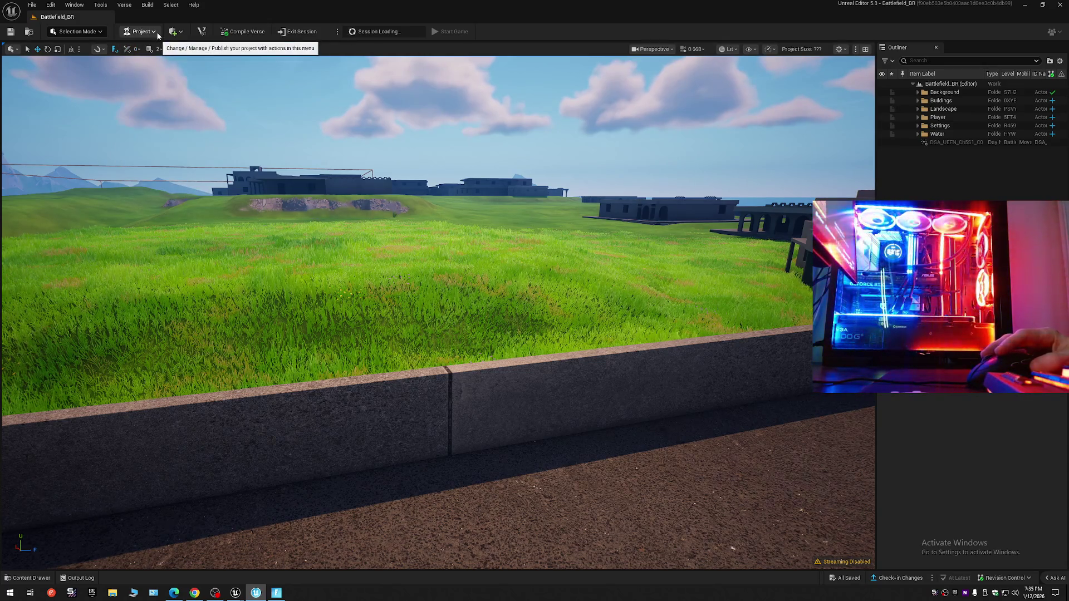
{"action": "left_click", "coordinate": [194, 5]}
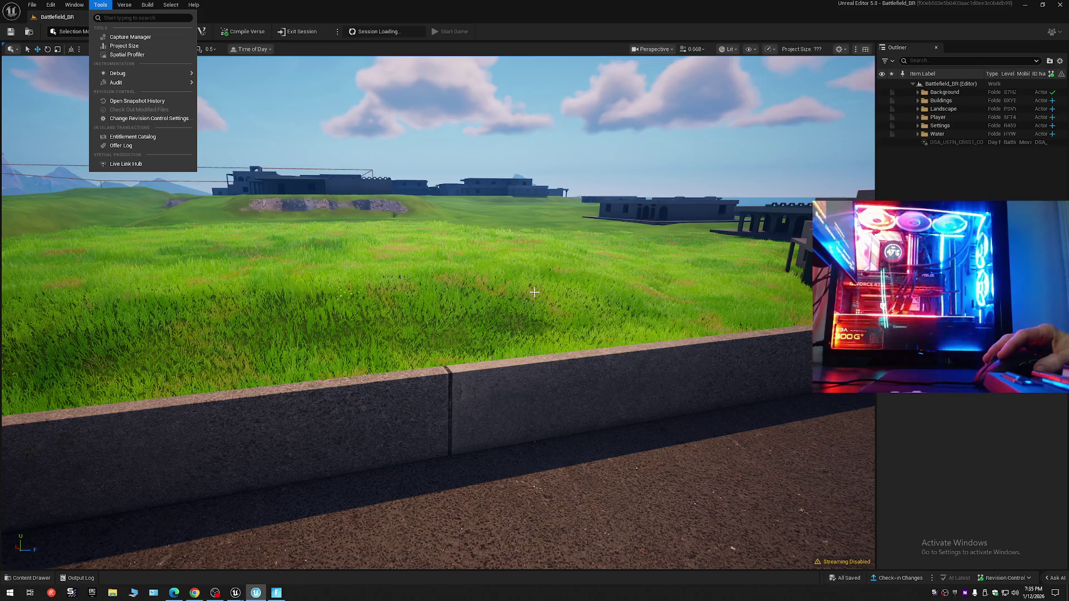
View the empty Offer Log from the Tools menu and close it.
{"action": "left_click", "coordinate": [125, 146]}
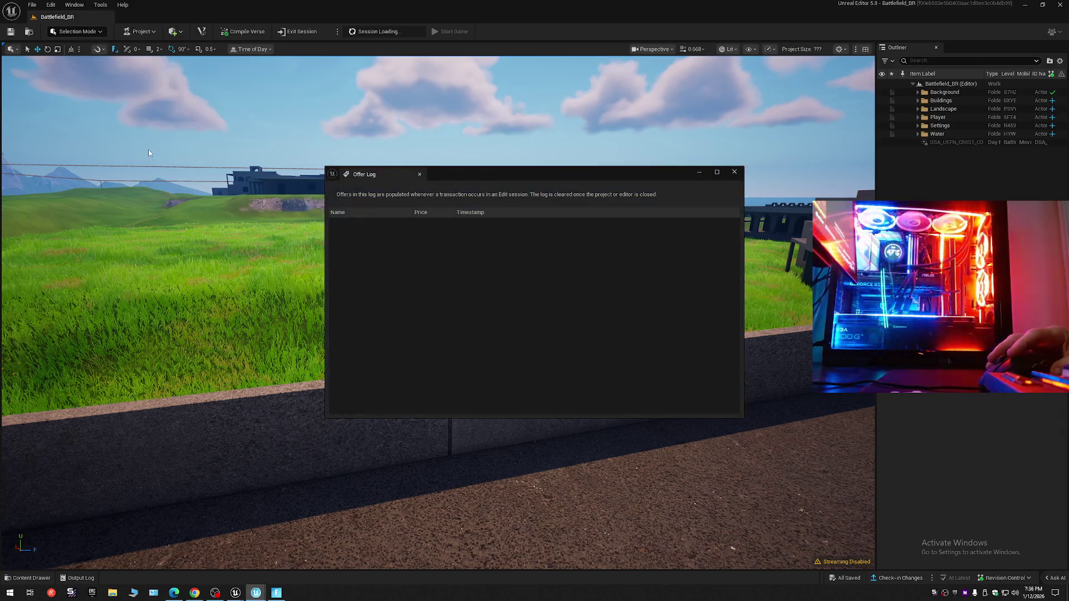
{"action": "left_click", "coordinate": [734, 172]}
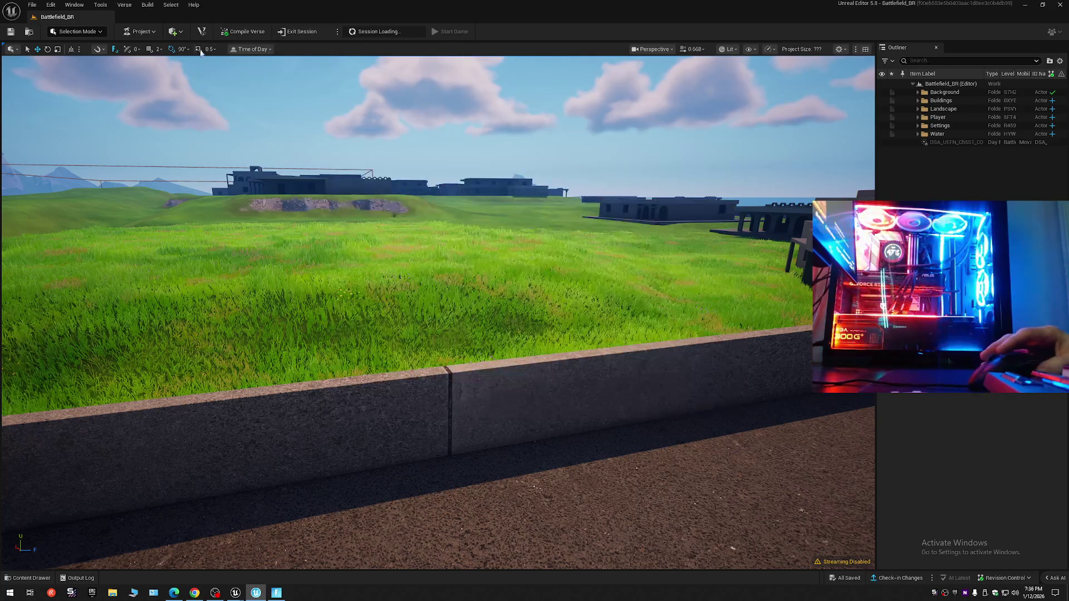
{"action": "left_click", "coordinate": [101, 5]}
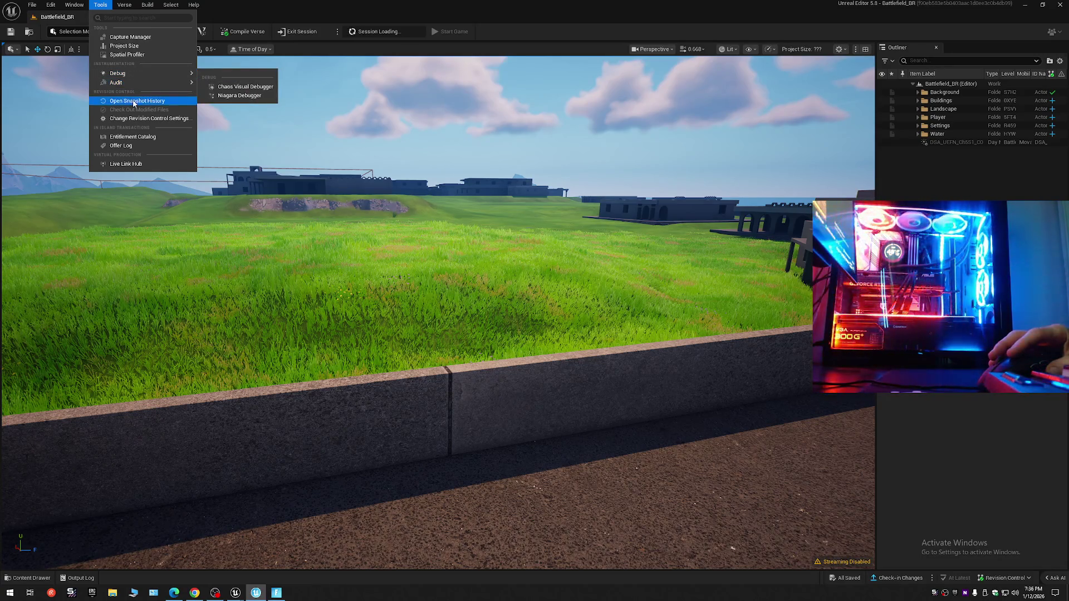
View the empty Entitlement Catalog and close it, returning to the menu bar.
{"action": "left_click", "coordinate": [143, 141]}
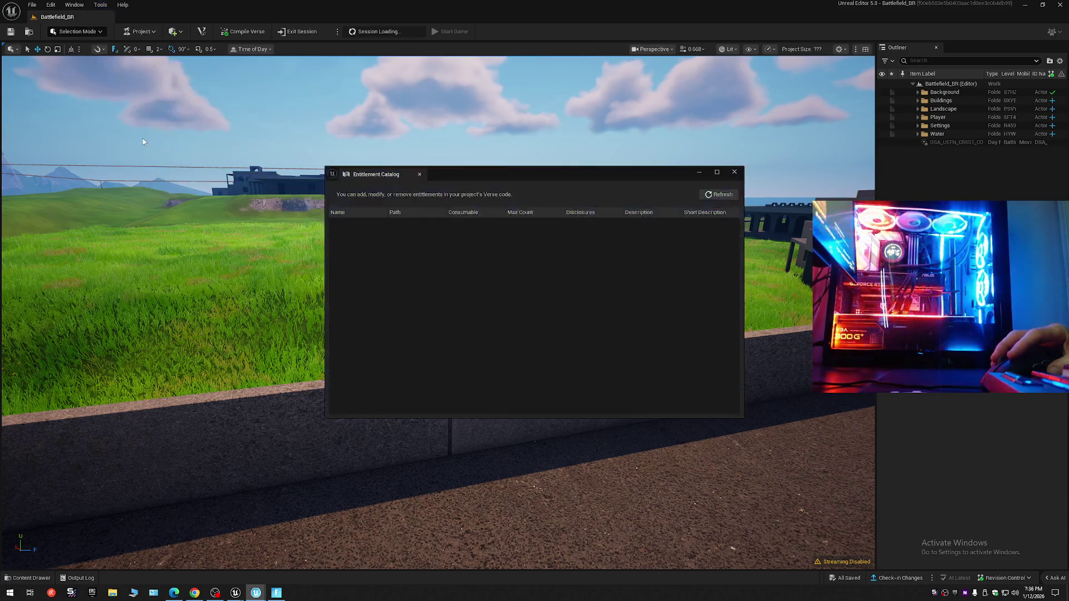
{"action": "left_click", "coordinate": [348, 128]}
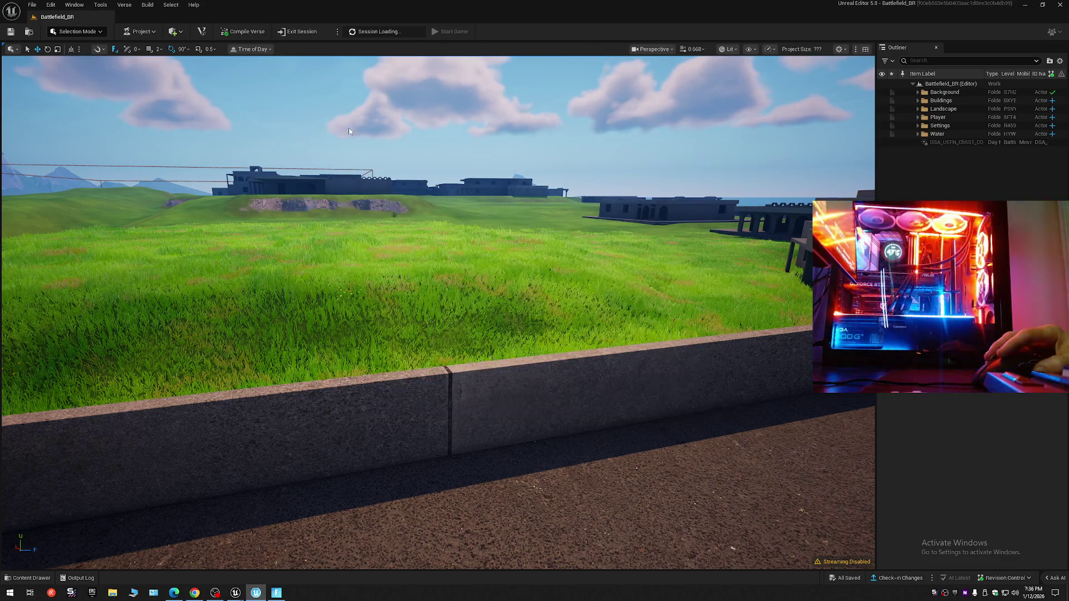
{"action": "left_click", "coordinate": [100, 5]}
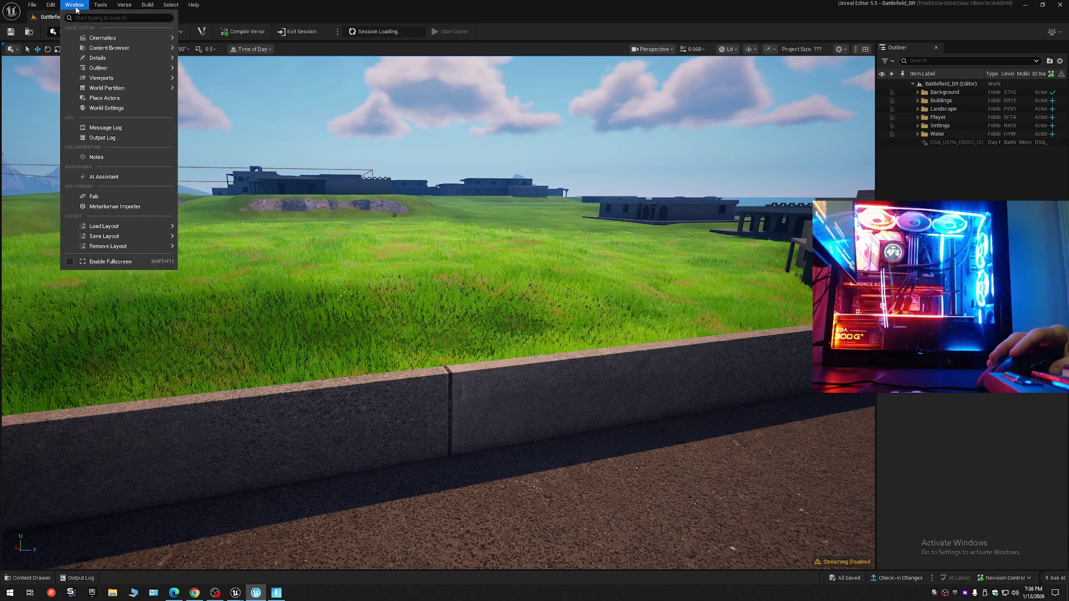
Show the Message Log of building validations and flip between it and the Buildings mesh folder.
{"action": "left_click", "coordinate": [119, 128]}
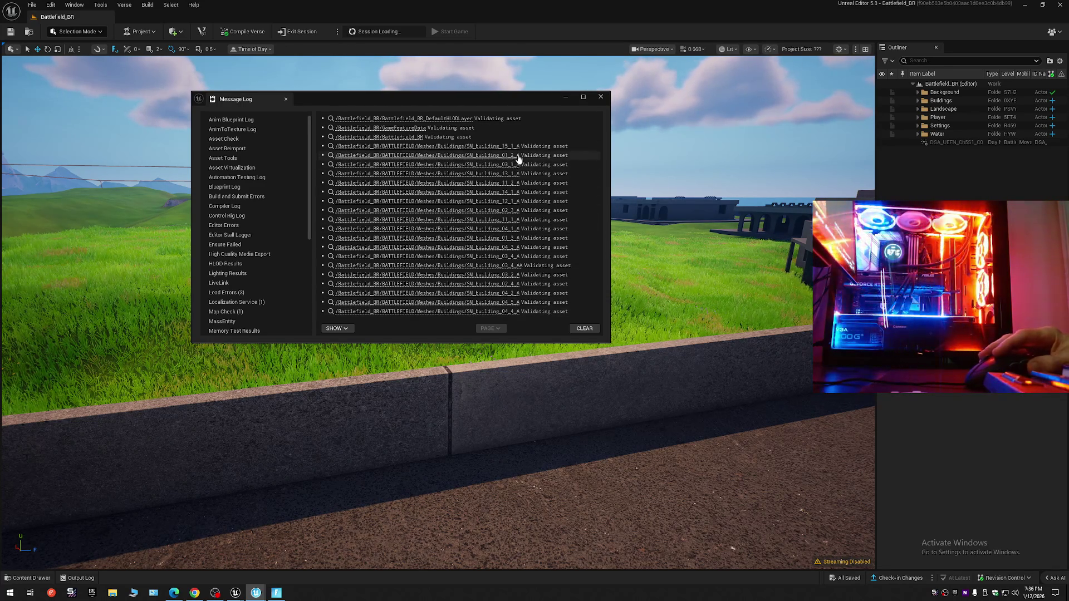
{"action": "left_click", "coordinate": [479, 145]}
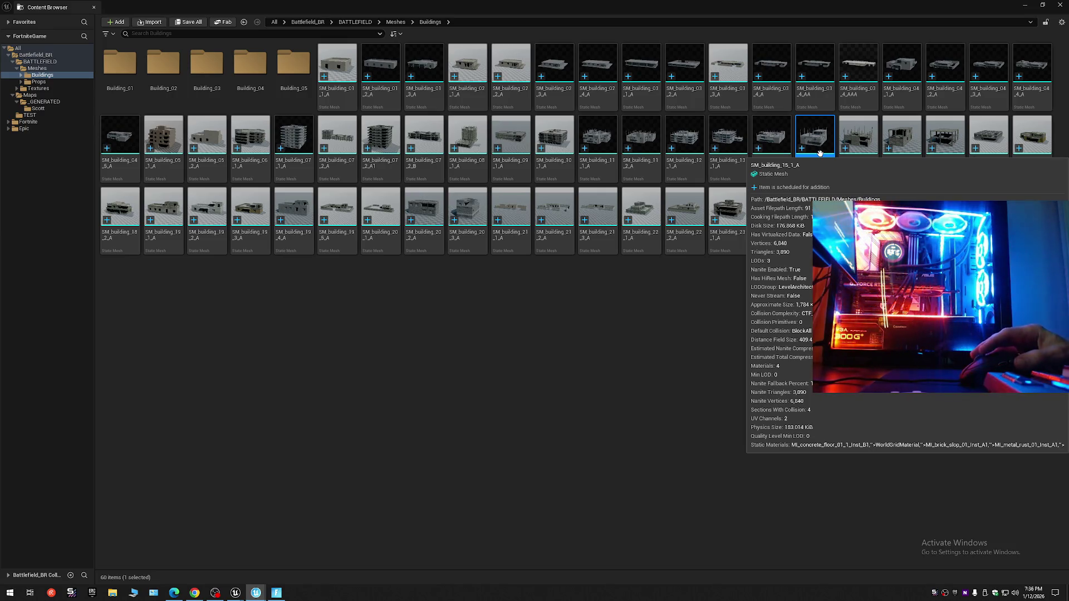
{"action": "key", "text": "alt+Tab"}
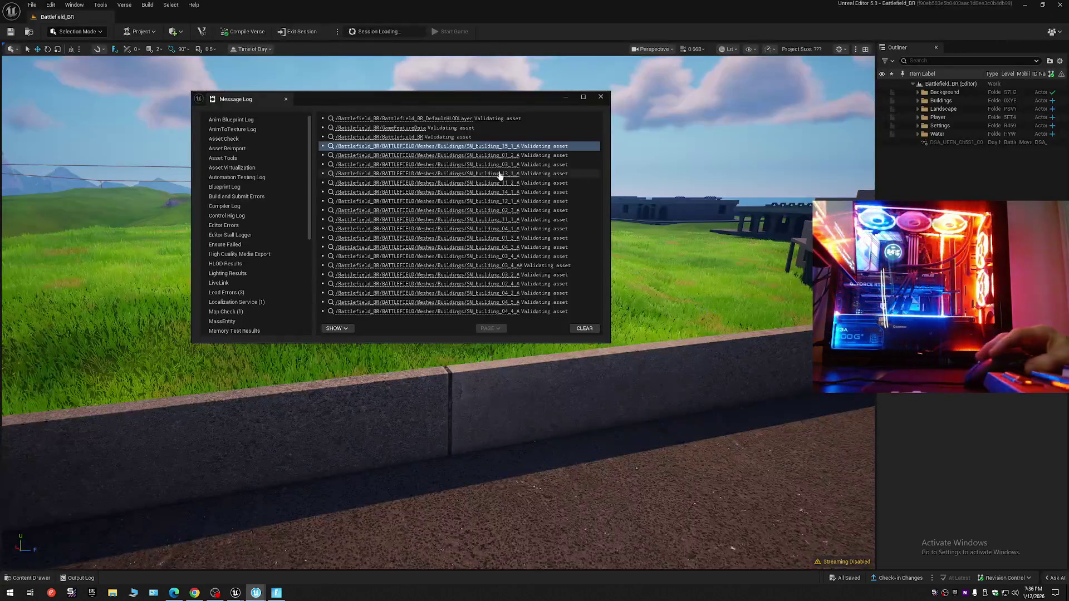
{"action": "key", "text": "alt+Tab"}
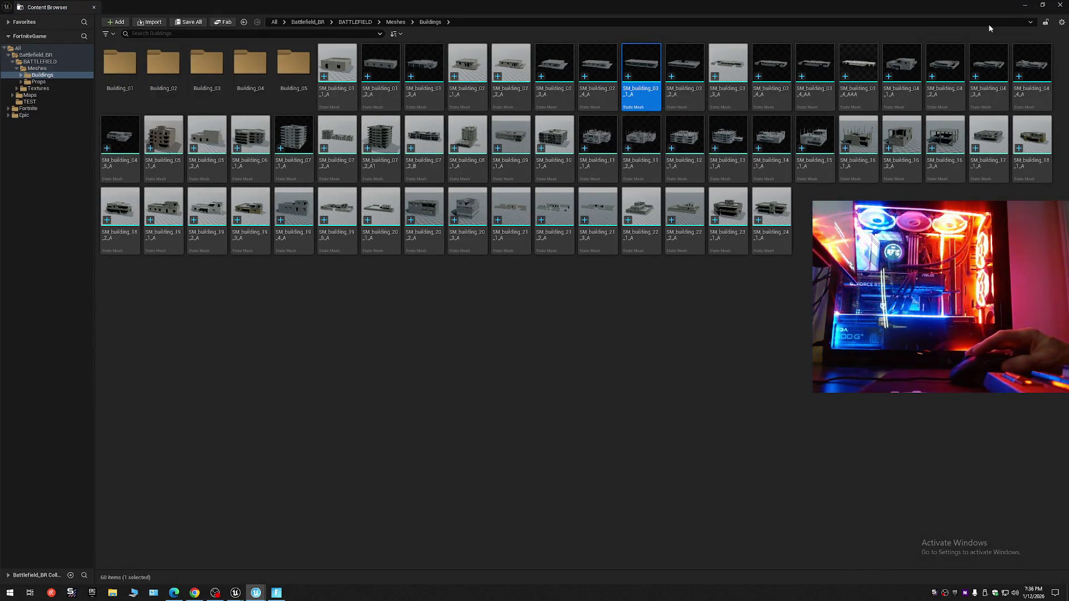
{"action": "left_click", "coordinate": [1061, 6]}
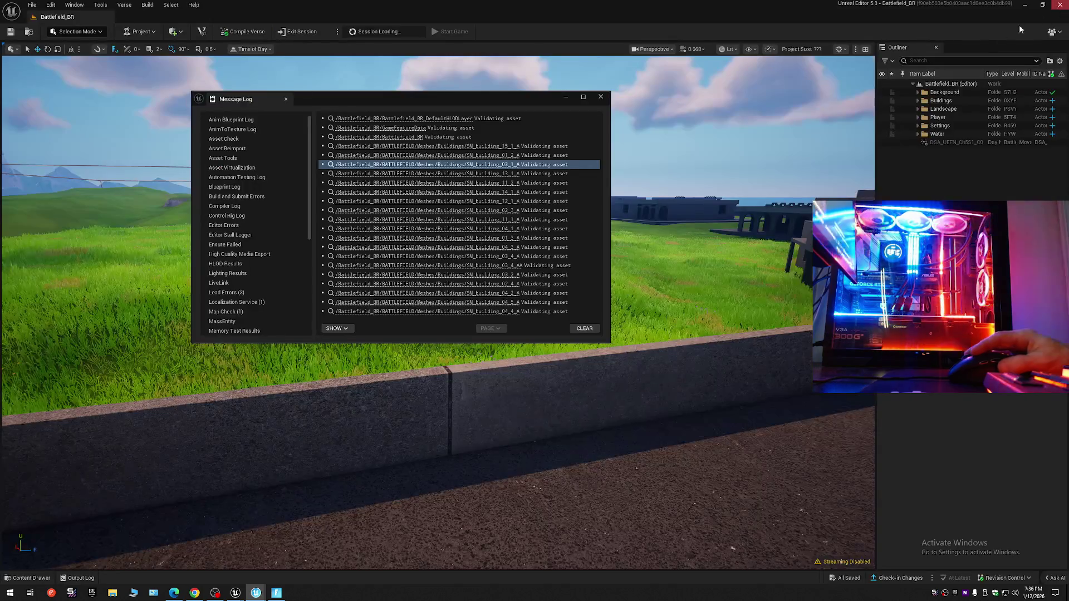
{"action": "left_click", "coordinate": [480, 215]}
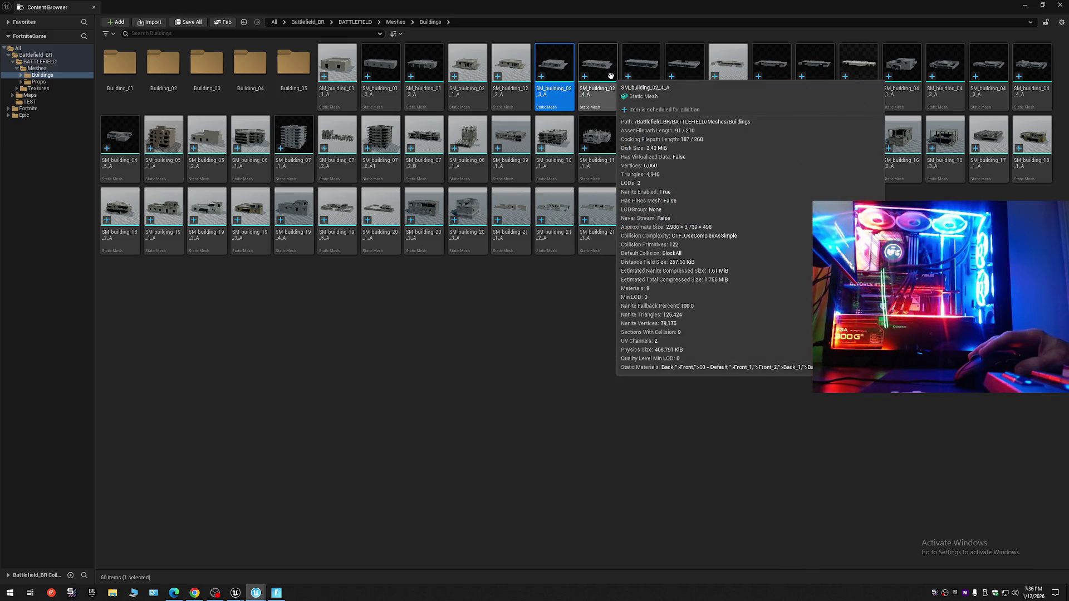
Check a building mesh's context actions, then return to the log and back to the Buildings meshes.
{"action": "right_click", "coordinate": [570, 80]}
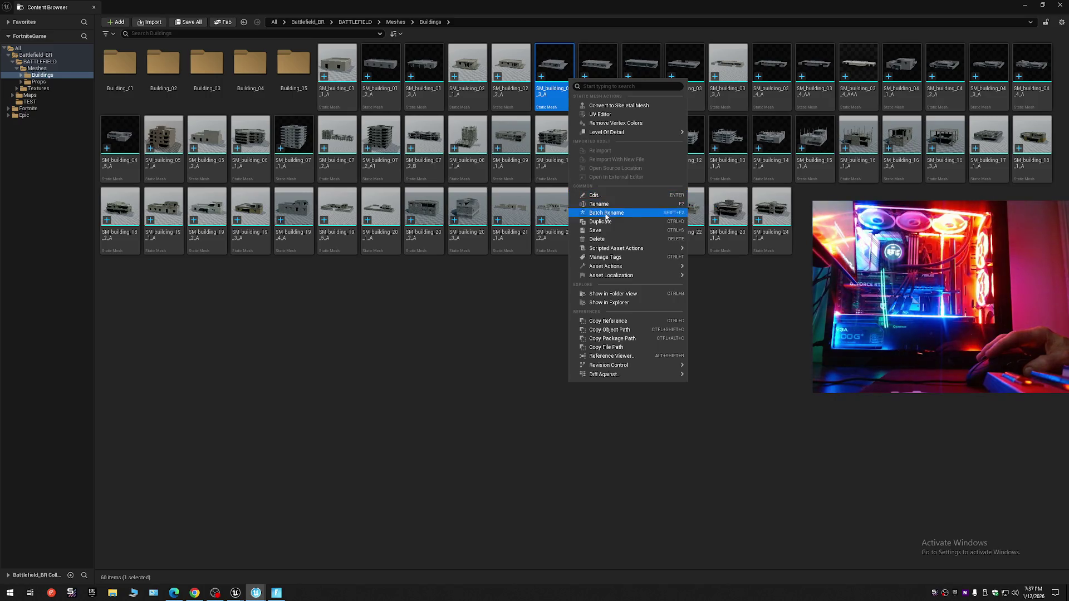
{"action": "mouse_move", "coordinate": [611, 275]}
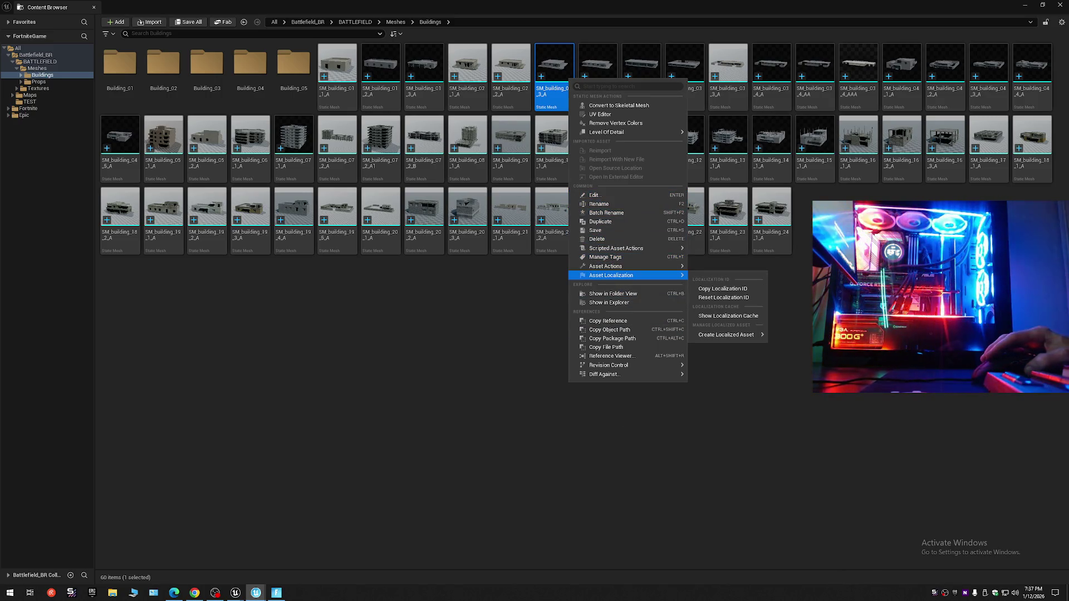
{"action": "left_click", "coordinate": [1063, 5]}
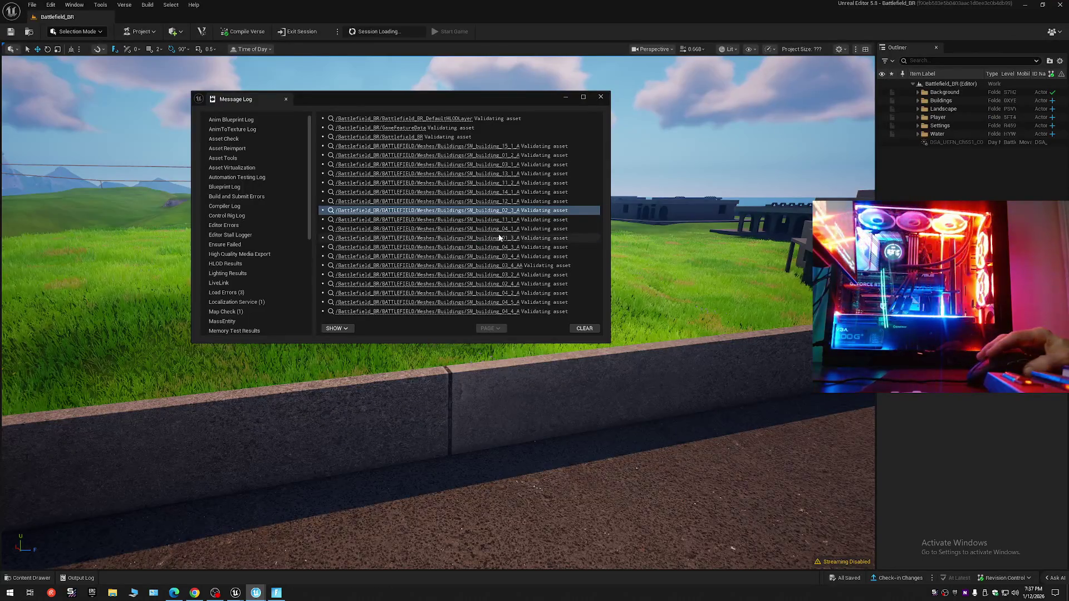
{"action": "left_click", "coordinate": [435, 311]}
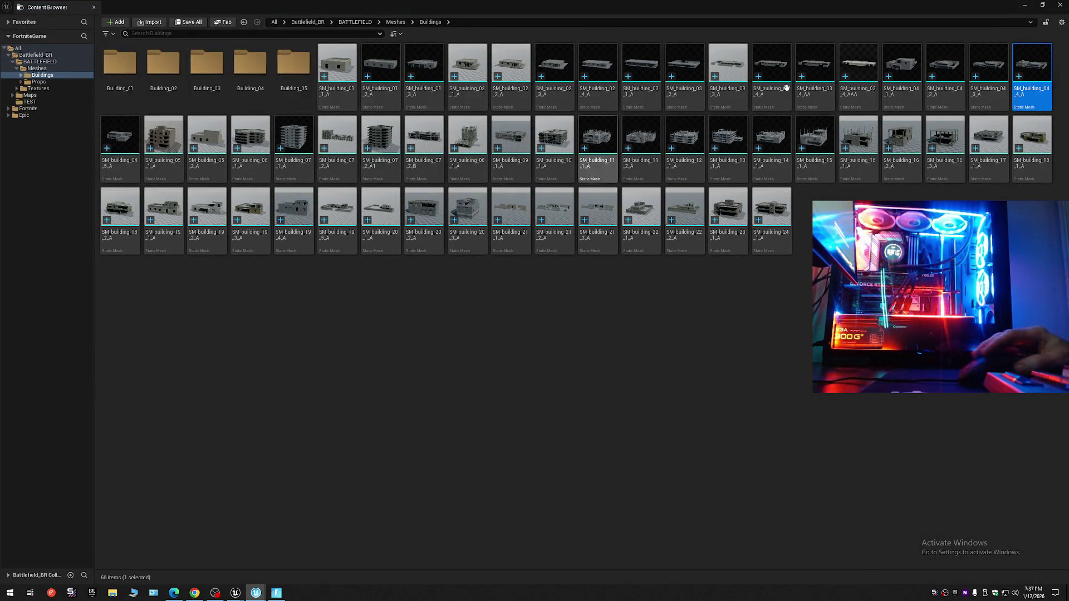
Select the building meshes, excluding the Building_01 through Building_05 folders.
{"action": "left_click", "coordinate": [742, 375]}
{"action": "left_click", "coordinate": [352, 136]}
{"action": "mouse_move", "coordinate": [337, 141]}
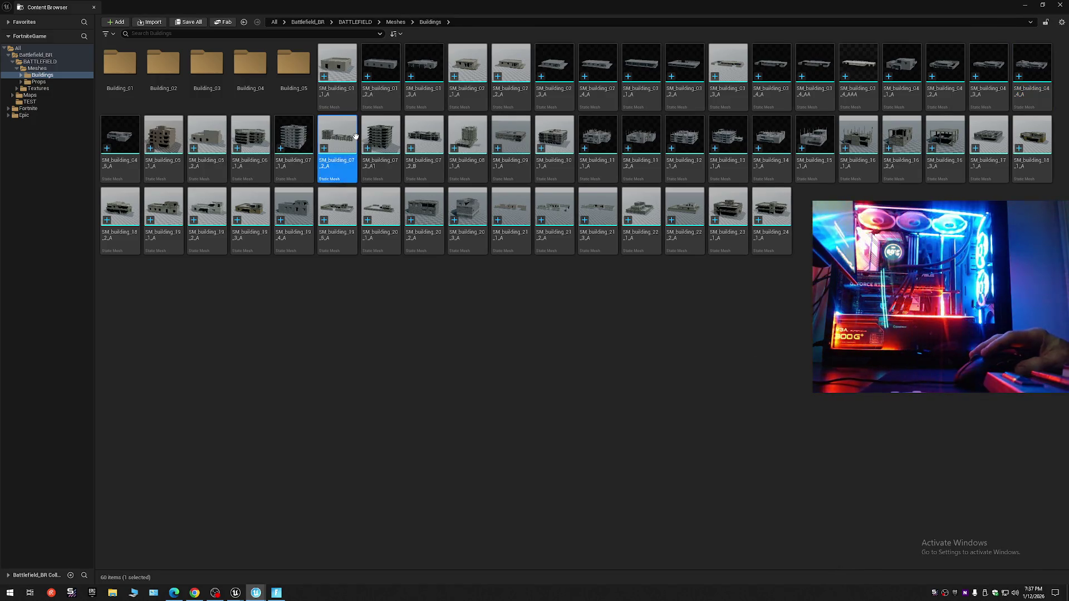
{"action": "left_click", "coordinate": [120, 65], "text": "ctrl"}
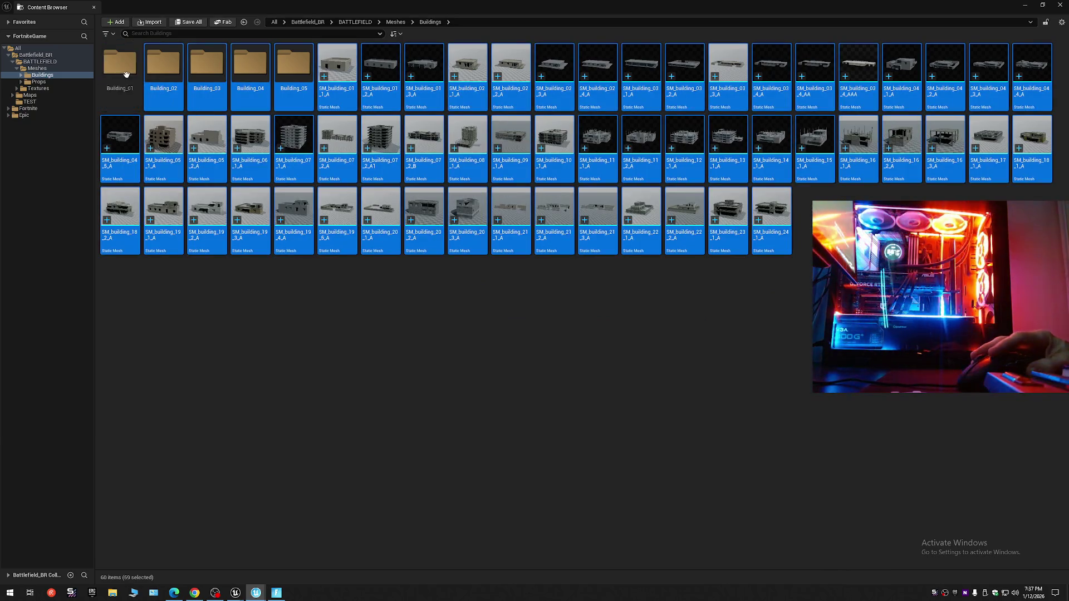
{"action": "left_click", "coordinate": [162, 65], "text": "ctrl"}
{"action": "left_click", "coordinate": [206, 66], "text": "ctrl"}
{"action": "left_click", "coordinate": [250, 65], "text": "ctrl"}
{"action": "left_click", "coordinate": [296, 74], "text": "ctrl"}
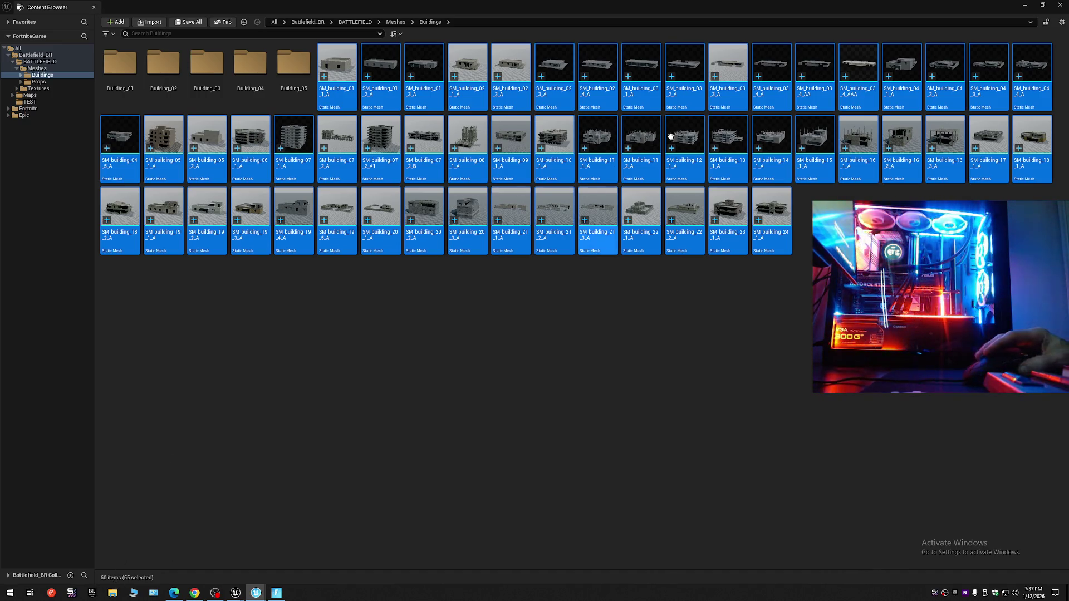
Close the Content Browser, select the last validation entry and show the Battlefield_BR project root.
{"action": "left_click", "coordinate": [1061, 5]}
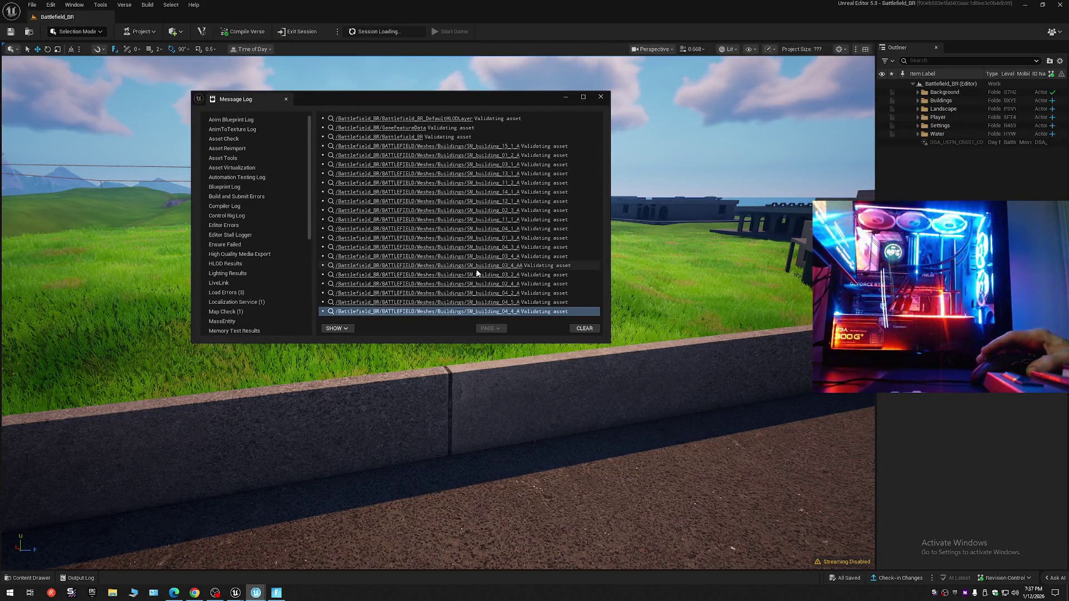
{"action": "left_click", "coordinate": [471, 312]}
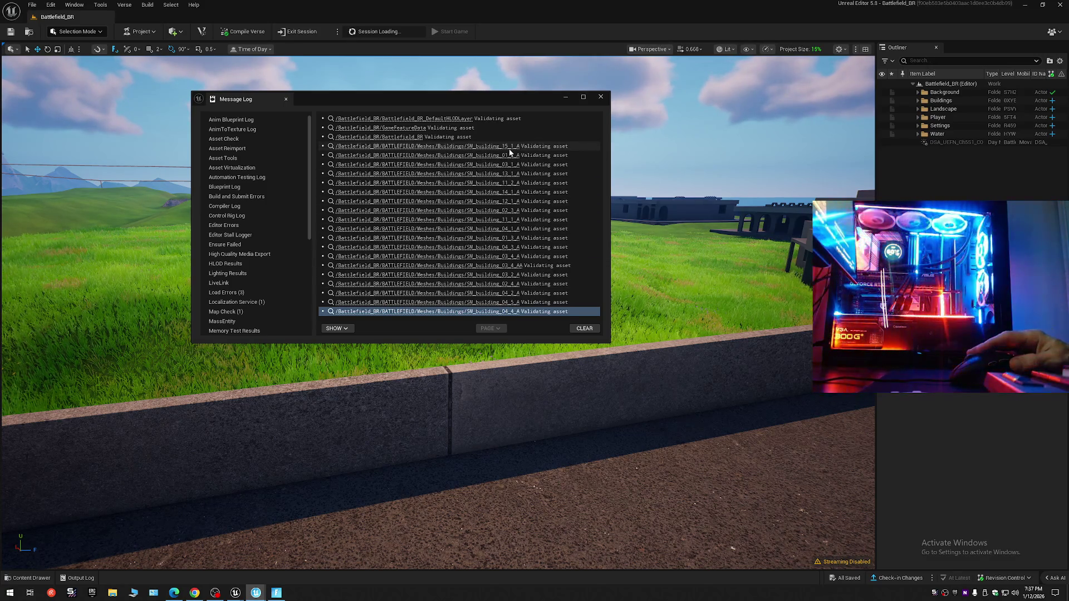
{"action": "left_click", "coordinate": [421, 118]}
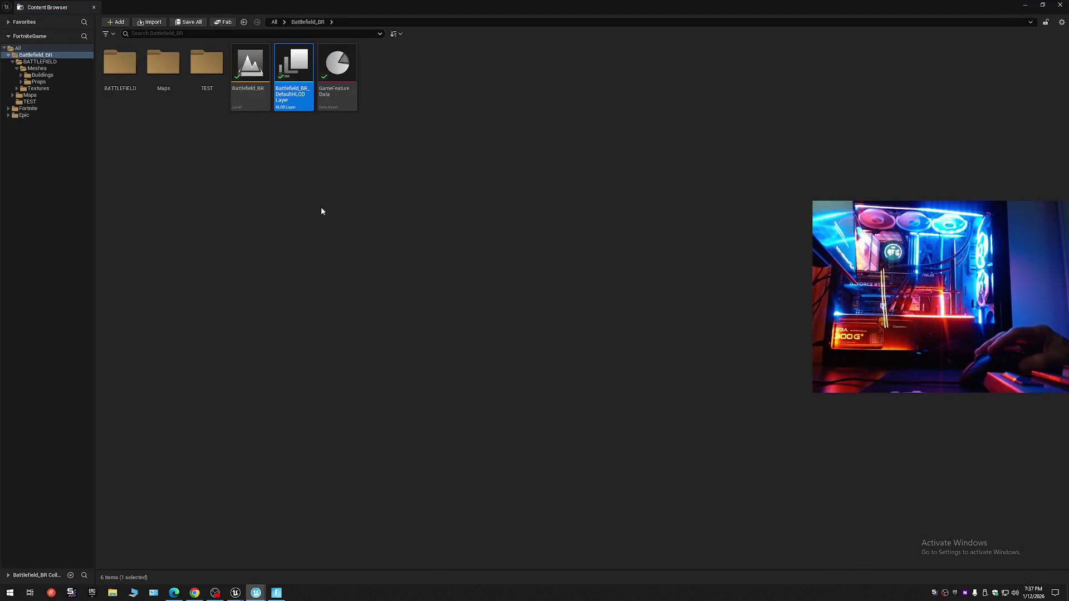
Inspect DefaultHLODLayer's Mesh Merge and Material Settings, then close it.
{"action": "double_click", "coordinate": [288, 77]}
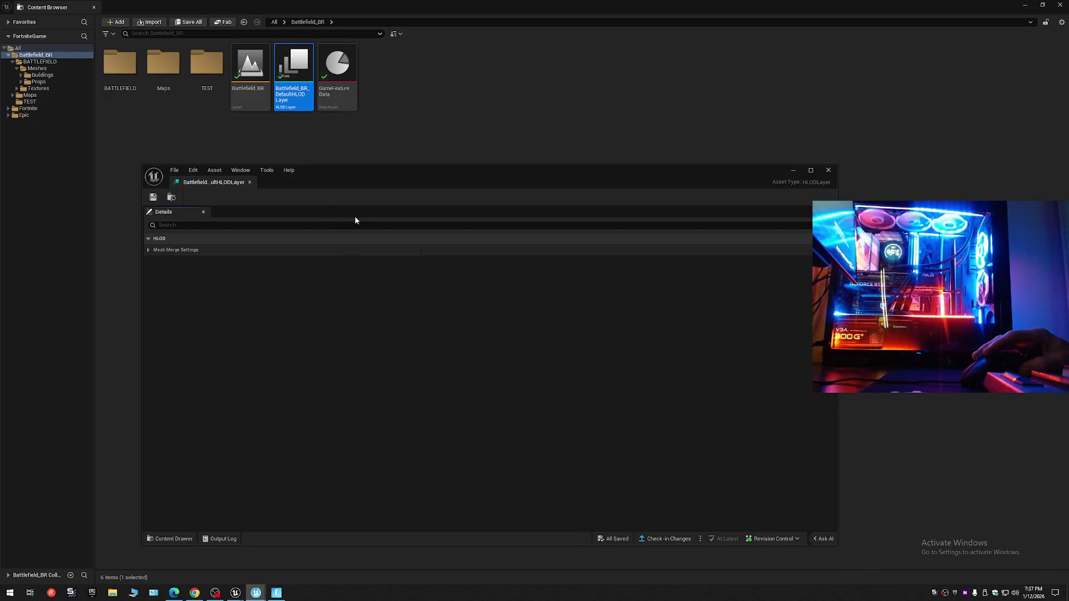
{"action": "left_click", "coordinate": [148, 250]}
{"action": "left_click", "coordinate": [149, 261]}
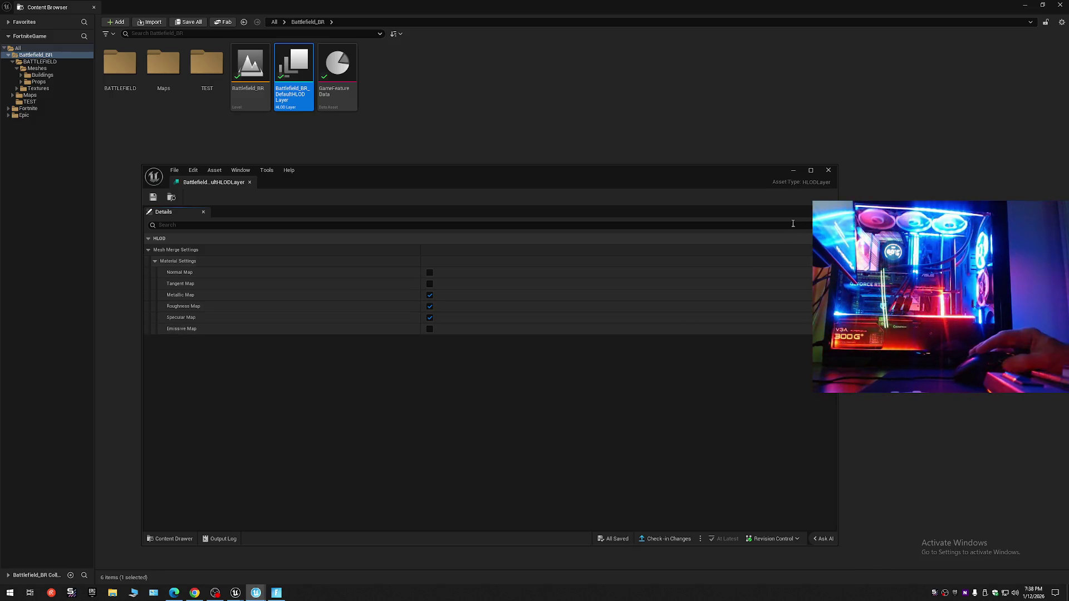
{"action": "left_click", "coordinate": [828, 170]}
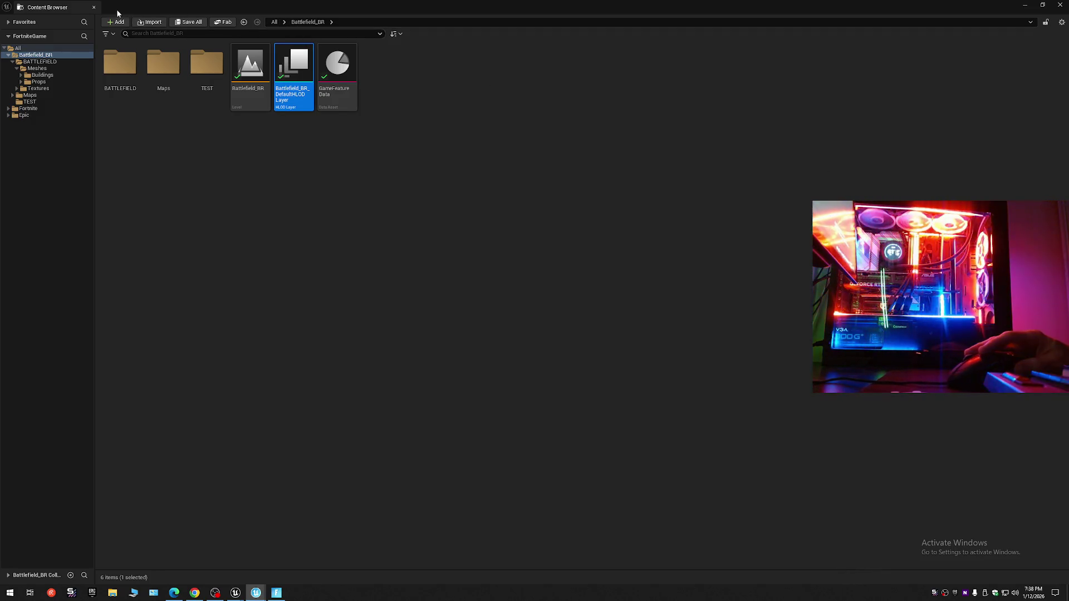
{"action": "left_click", "coordinate": [94, 6]}
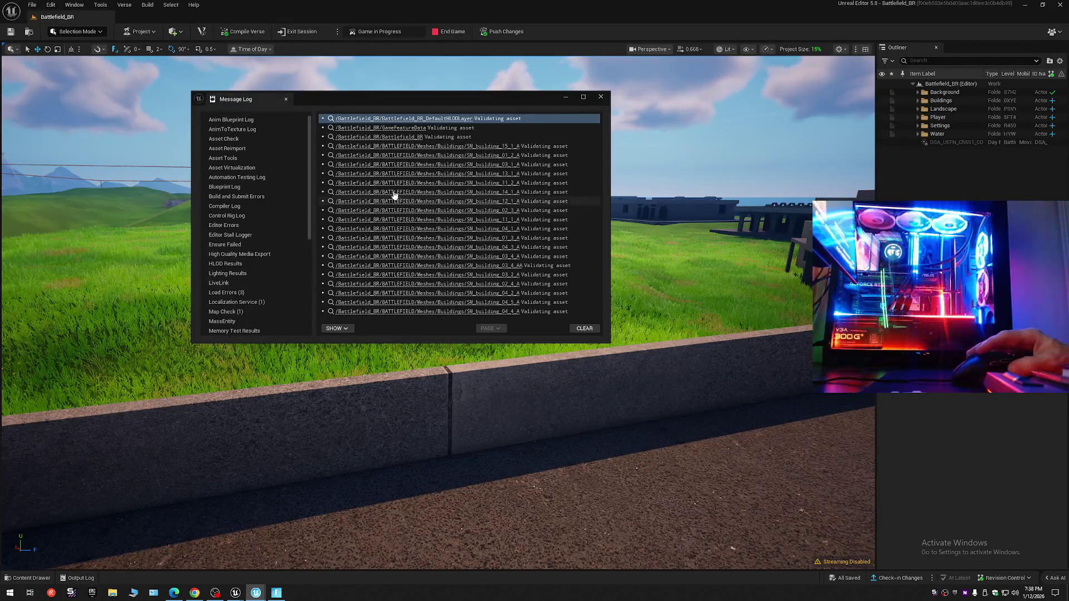
Inspect the GameFeatureData asset with Battlefield_BR as default map, then close it and the browser.
{"action": "left_click", "coordinate": [395, 129]}
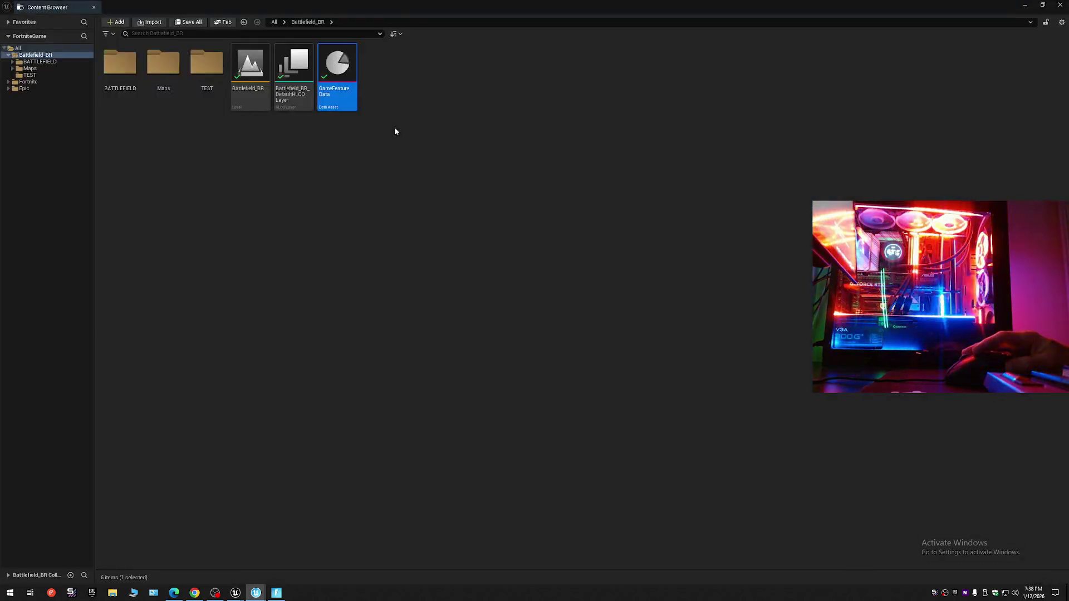
{"action": "double_click", "coordinate": [349, 98]}
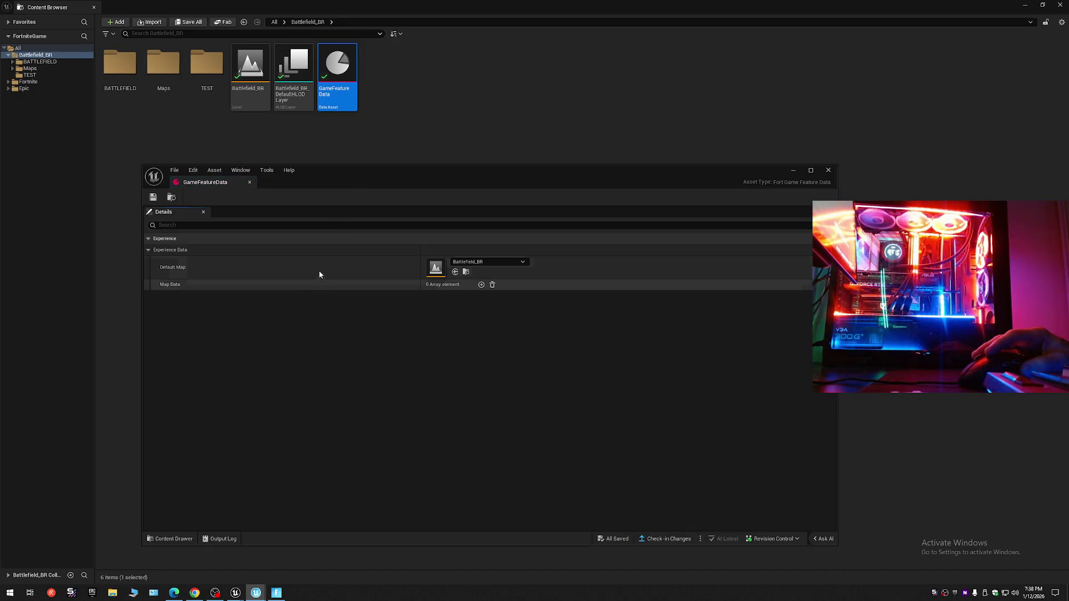
{"action": "left_click", "coordinate": [250, 183]}
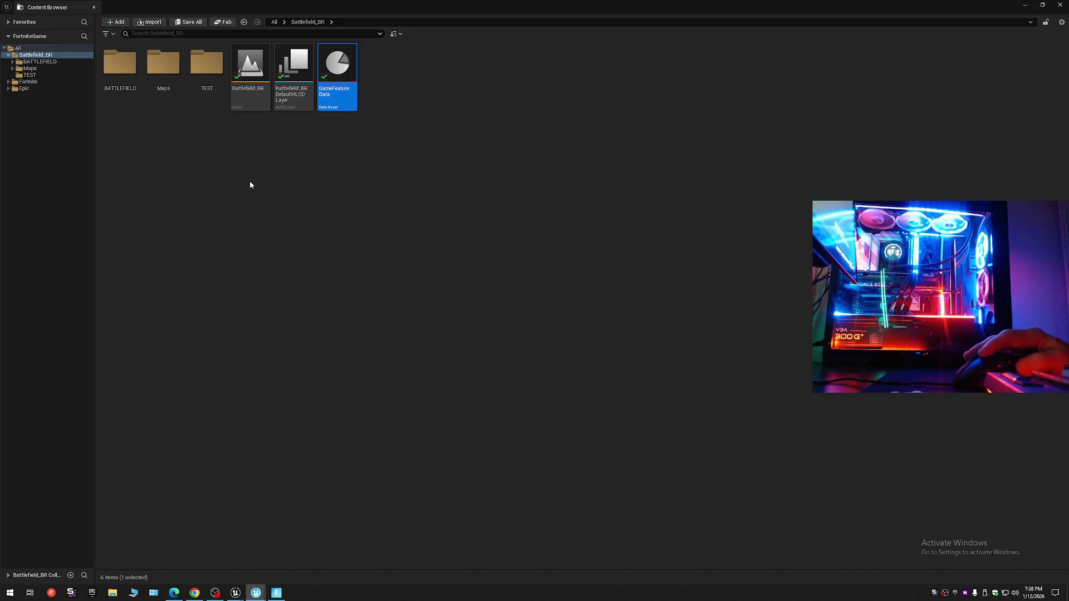
{"action": "left_click", "coordinate": [93, 8]}
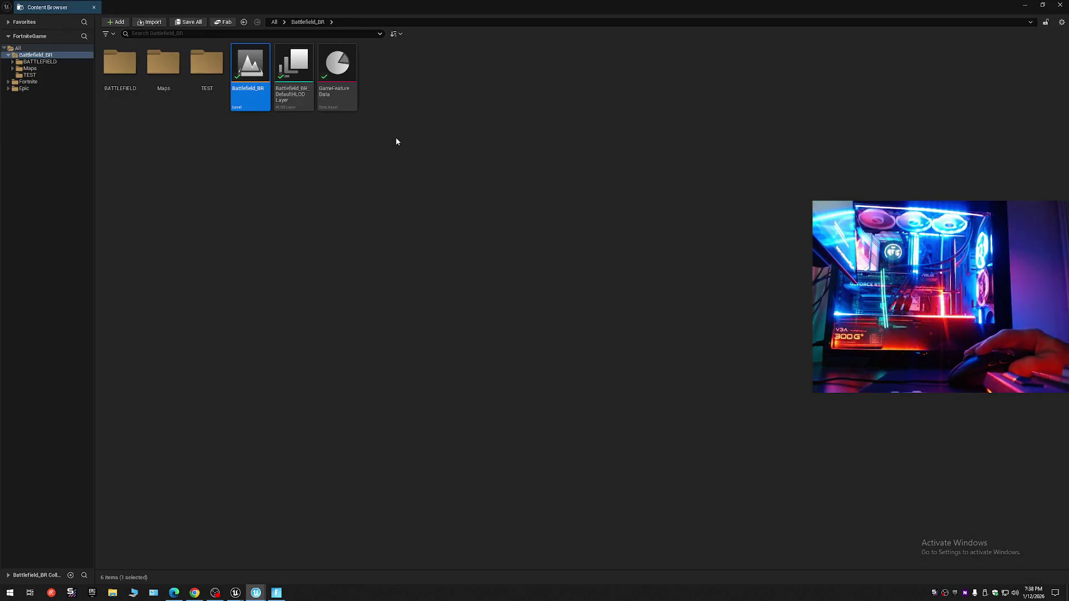
{"action": "left_click", "coordinate": [94, 8]}
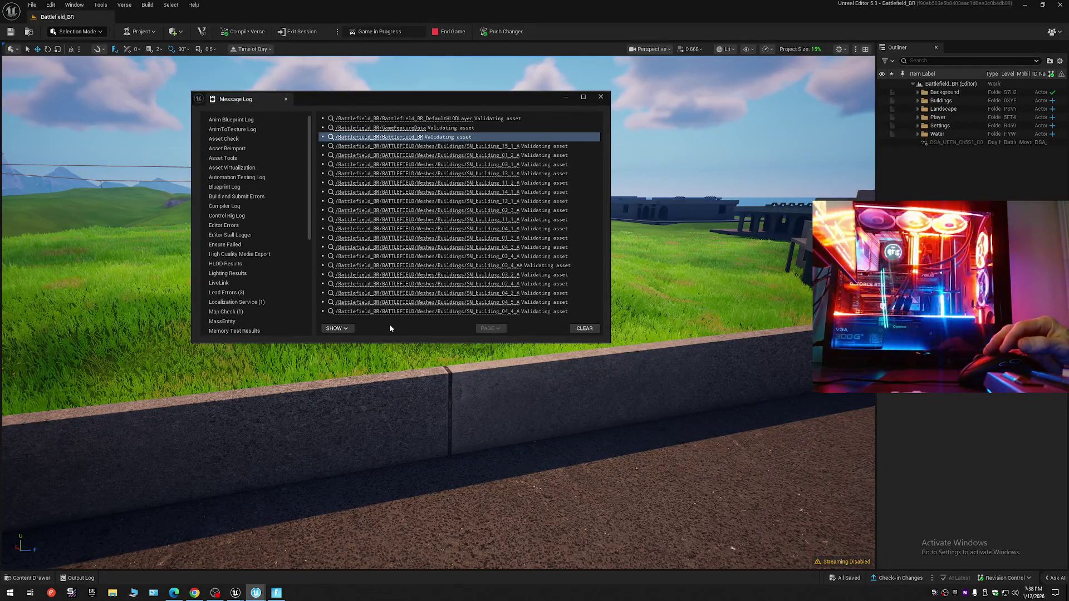
Look through the Localization, Anim Blueprint, Revision Control, Play In Editor and UEFN Validation log categories.
{"action": "left_click", "coordinate": [236, 303]}
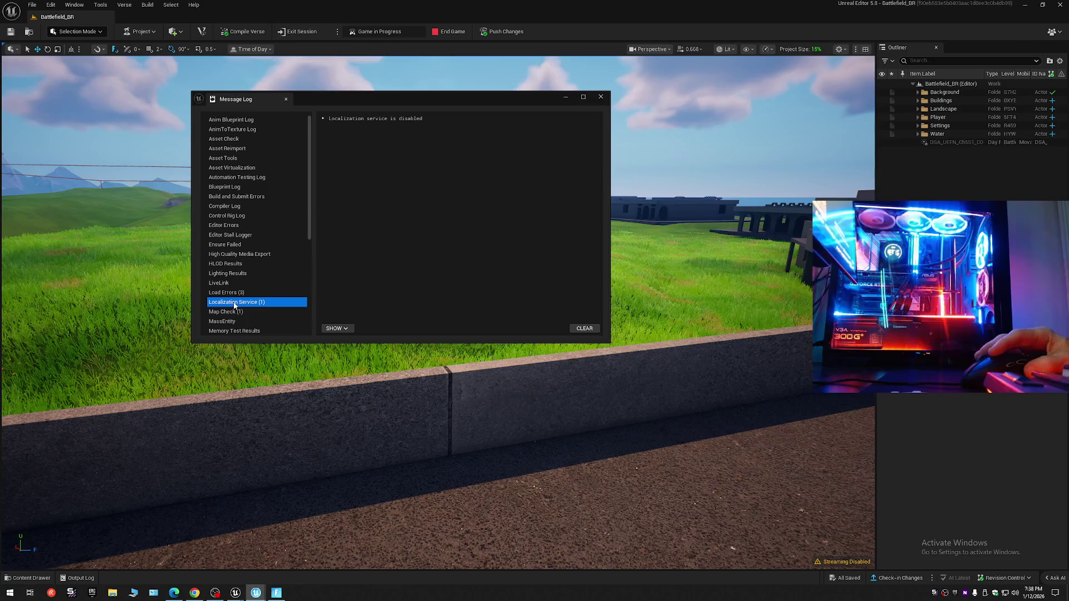
{"action": "left_click", "coordinate": [245, 121]}
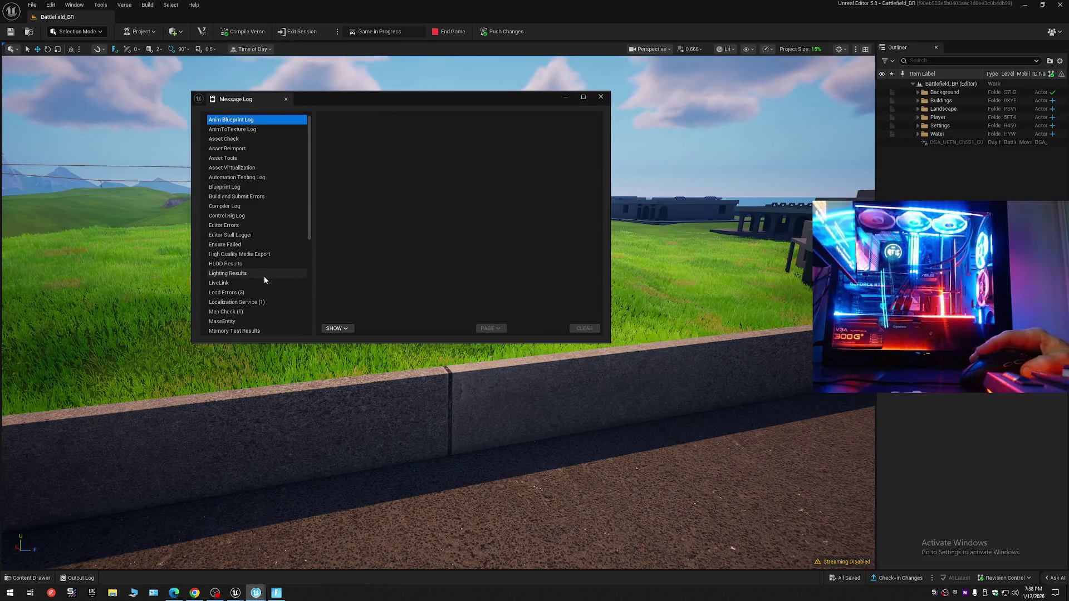
{"action": "scroll", "coordinate": [265, 277], "scroll_direction": "down", "scroll_amount": 2}
{"action": "scroll", "coordinate": [267, 283], "scroll_direction": "down", "scroll_amount": 2}
{"action": "scroll", "coordinate": [275, 293], "scroll_direction": "down", "scroll_amount": 1}
{"action": "scroll", "coordinate": [275, 296], "scroll_direction": "down", "scroll_amount": 1}
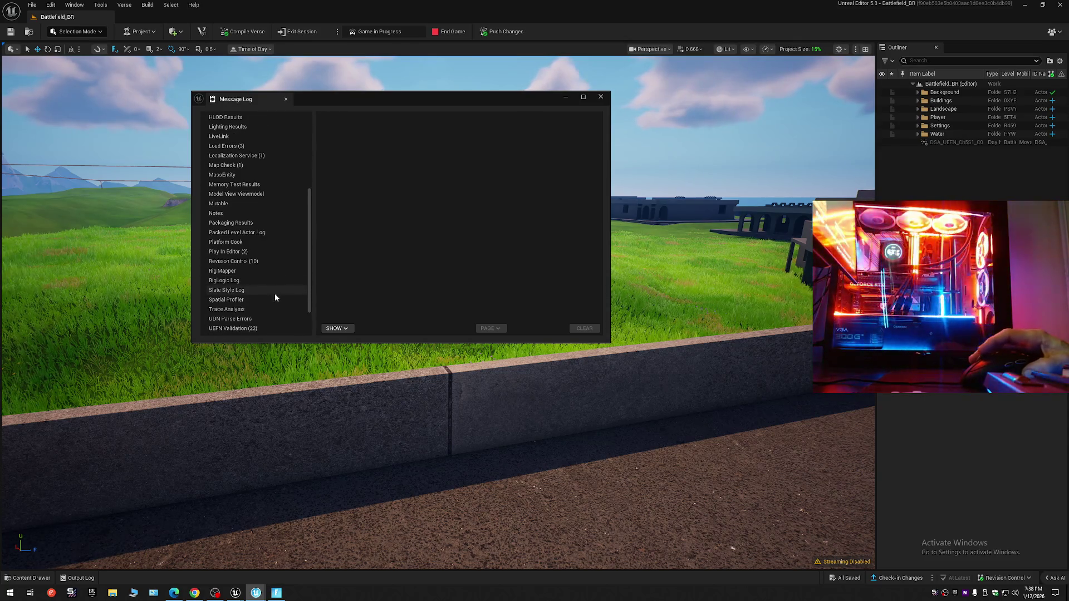
{"action": "left_click", "coordinate": [254, 261]}
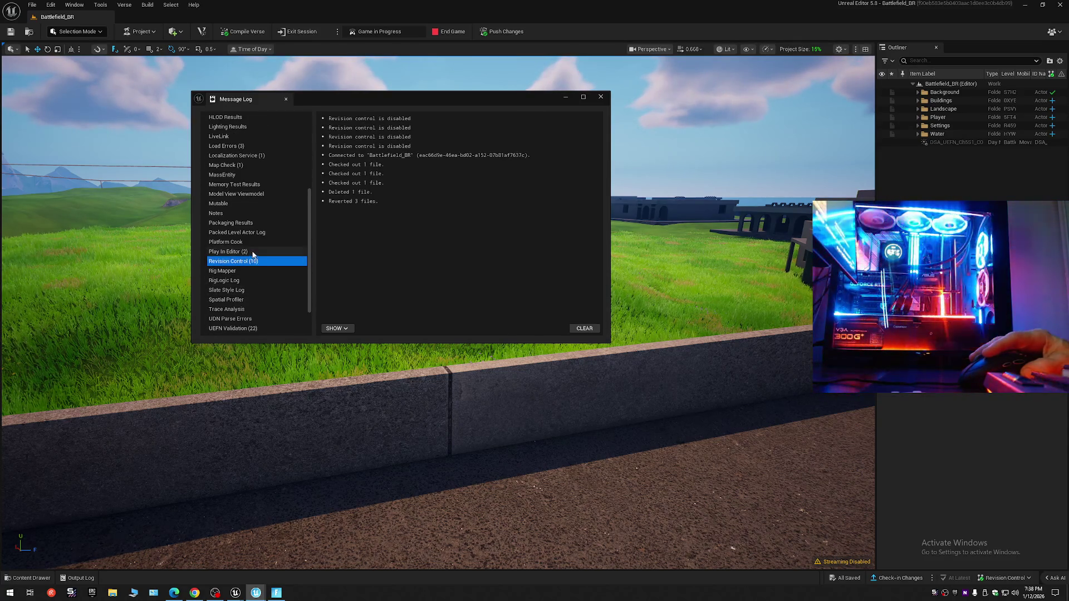
{"action": "left_click", "coordinate": [253, 252]}
{"action": "scroll", "coordinate": [253, 300], "scroll_direction": "down", "scroll_amount": 2}
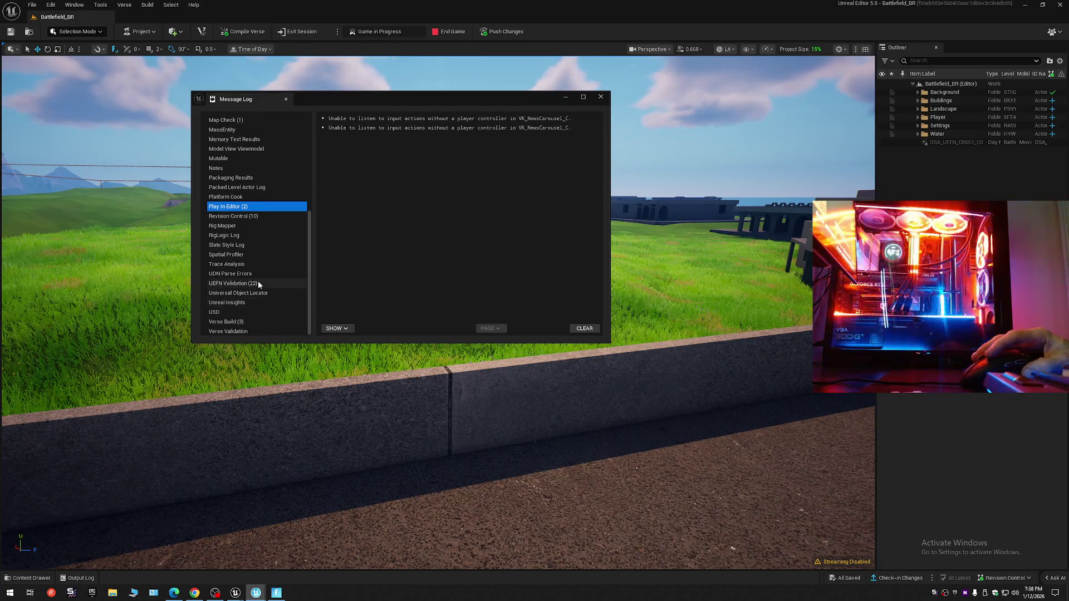
{"action": "left_click", "coordinate": [258, 283]}
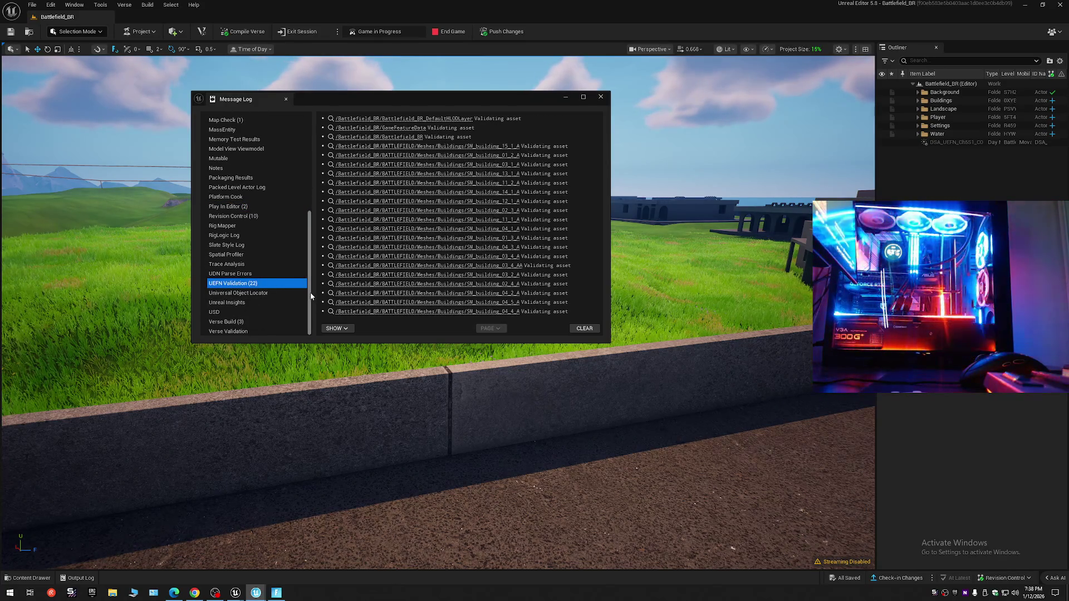
Clear the UEFN Validation log and close the Message Log.
{"action": "left_click", "coordinate": [582, 329]}
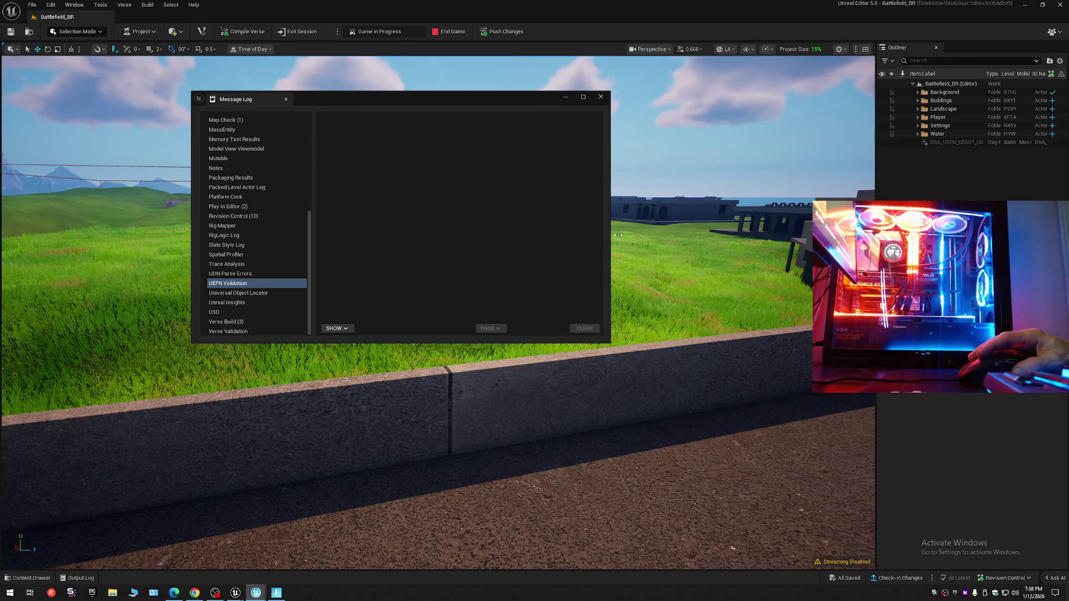
{"action": "left_click", "coordinate": [599, 98]}
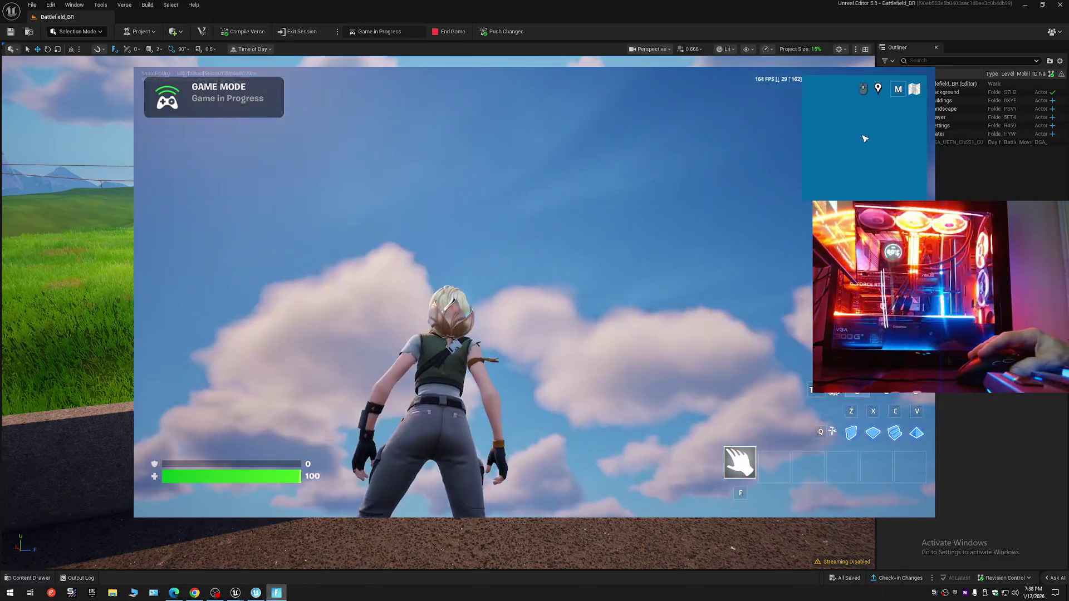
Toggle the in-game inventory open and closed with its hotkey while on the rooftop.
{"action": "key", "text": "Tab"}
{"action": "key", "text": "Tab"}
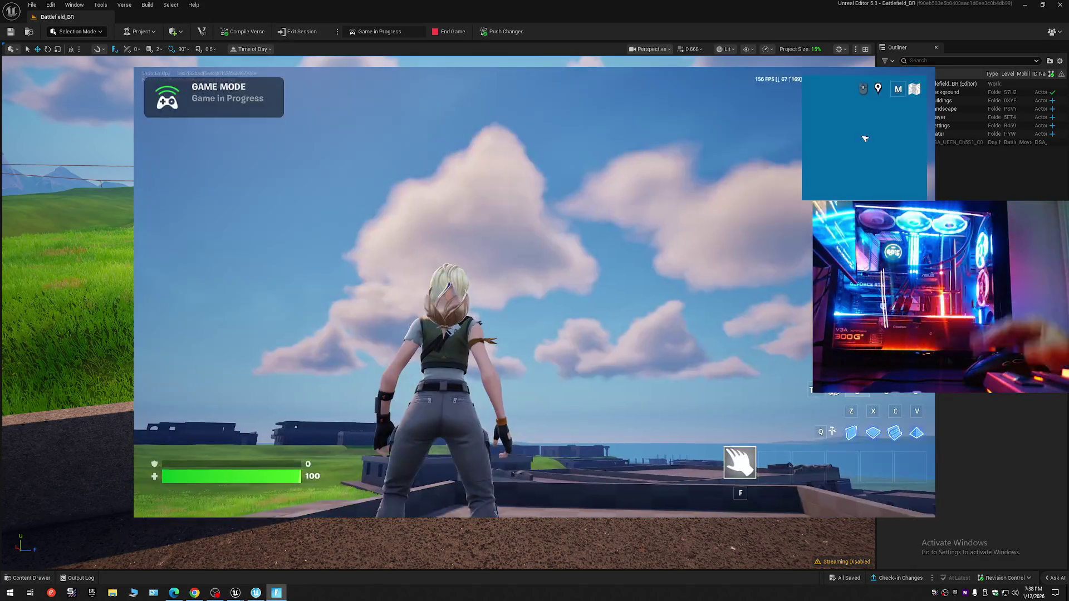
{"action": "key", "text": "Tab"}
{"action": "key", "text": "Tab"}
{"action": "key", "text": "Tab"}
{"action": "key", "text": "Tab"}
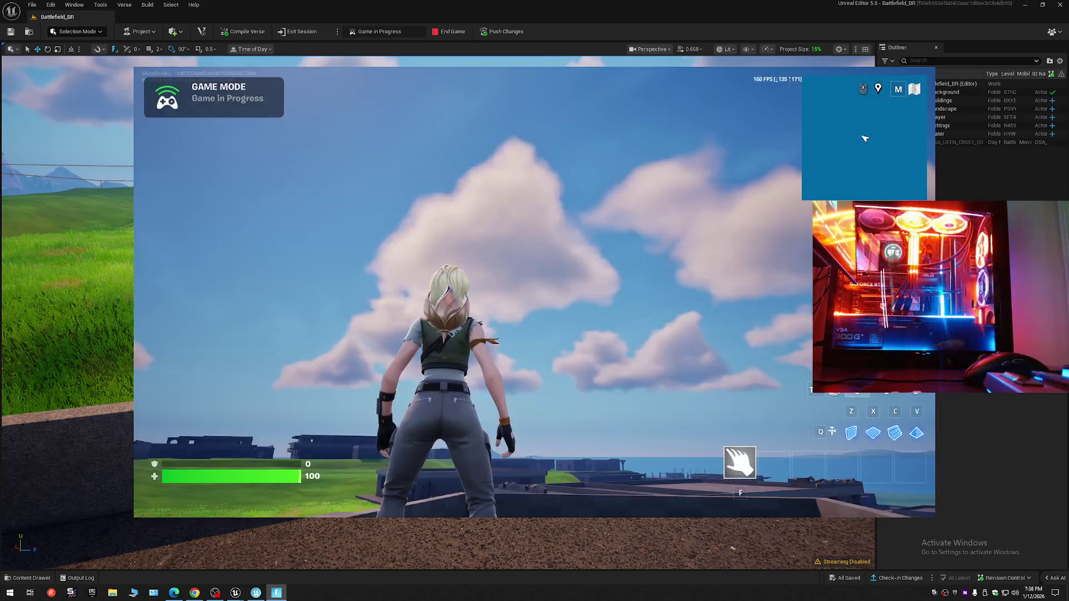
{"action": "key", "text": "Tab"}
{"action": "key", "text": "Tab"}
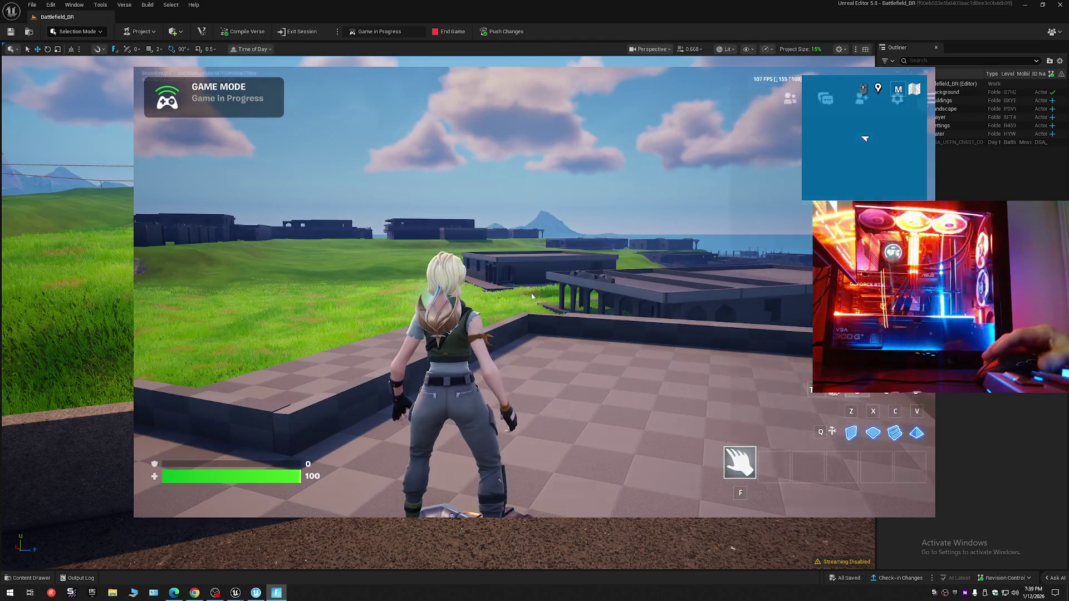
In the game menu's Video settings, switch Window Mode to Fullscreen, apply and keep the change.
{"action": "key", "text": "Escape"}
{"action": "left_click", "coordinate": [829, 101]}
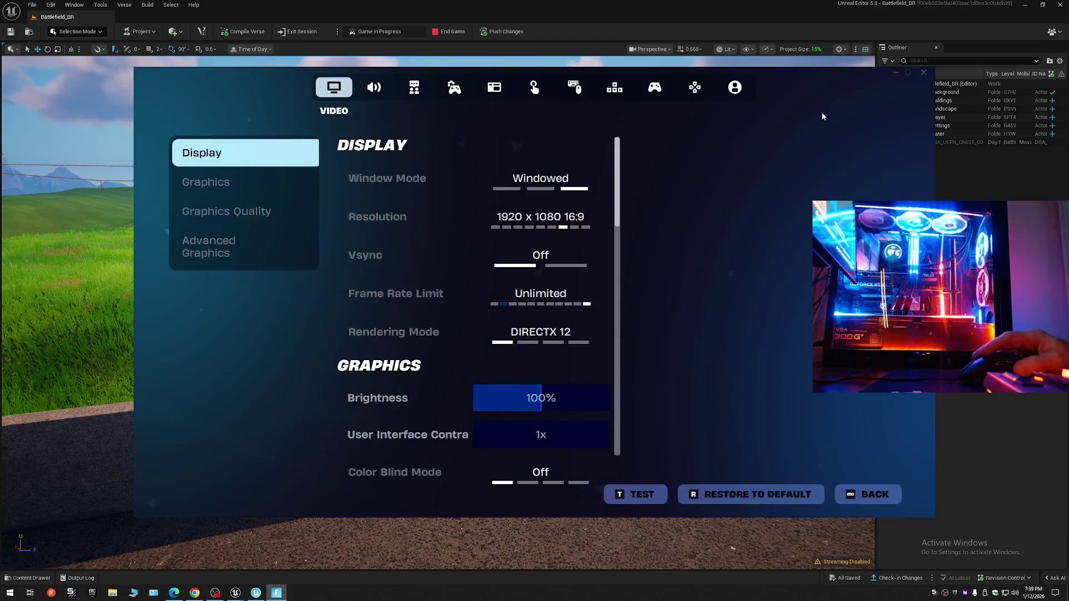
{"action": "left_click", "coordinate": [390, 180]}
{"action": "left_click", "coordinate": [389, 179]}
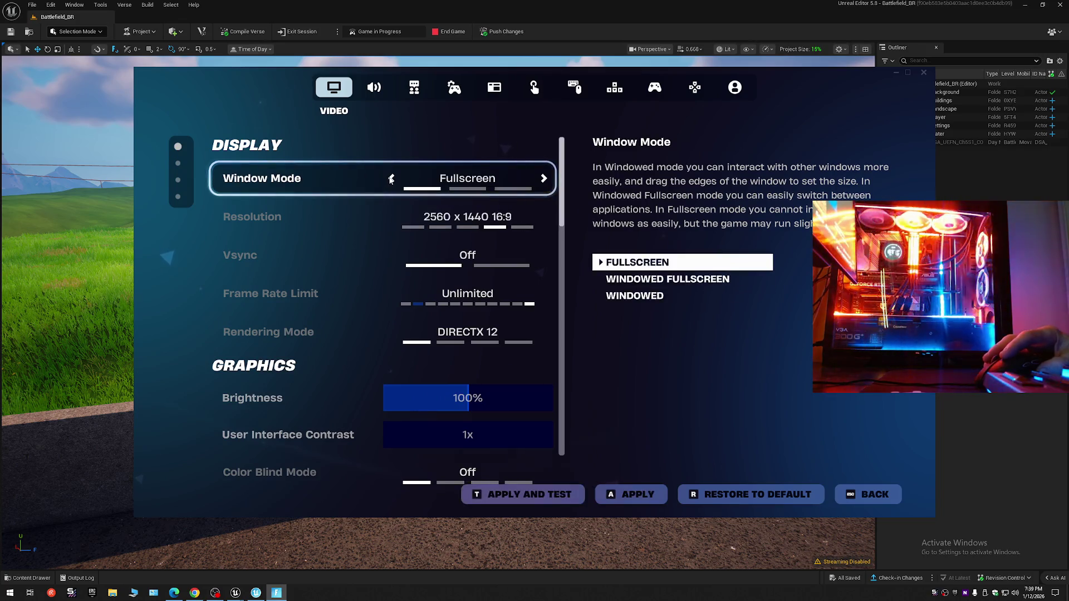
{"action": "left_click", "coordinate": [630, 494]}
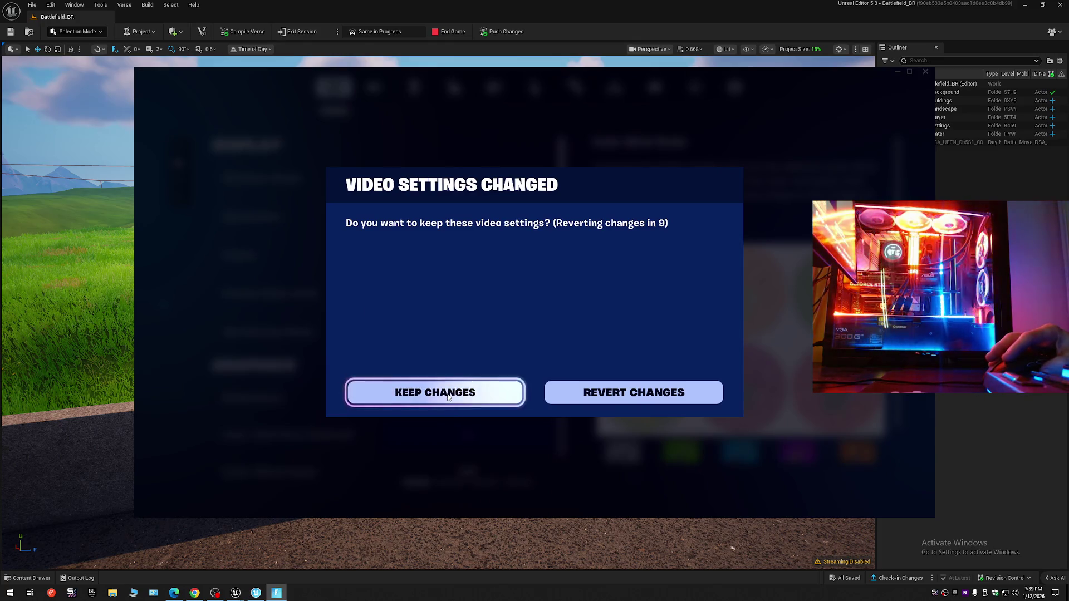
{"action": "left_click", "coordinate": [450, 398]}
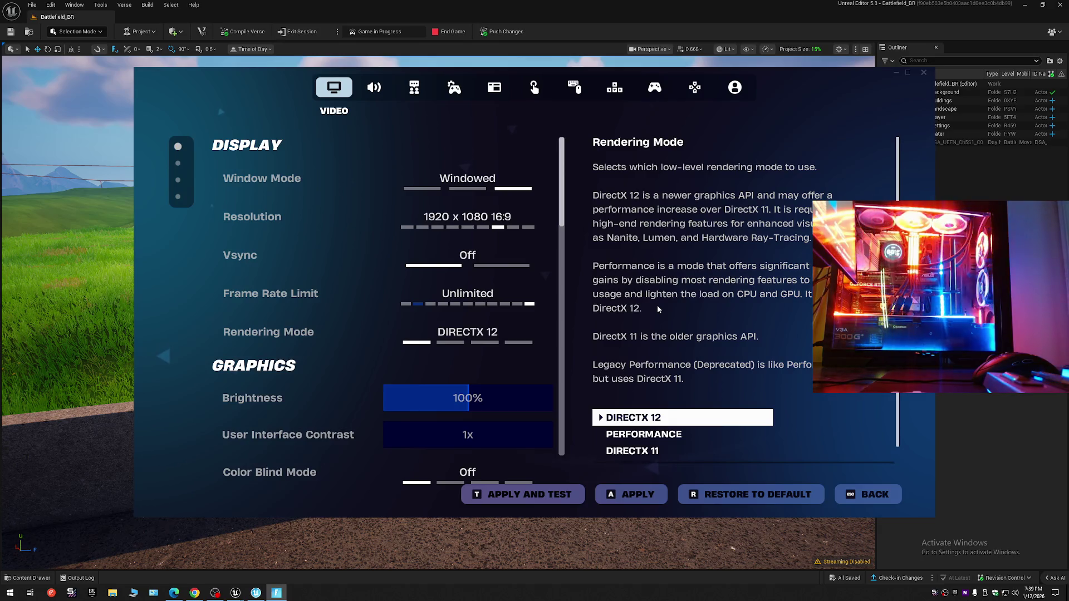
Set Fullscreen once more, keep it, return to the game and bring the Video settings back up.
{"action": "left_click", "coordinate": [388, 182]}
{"action": "left_click", "coordinate": [388, 182]}
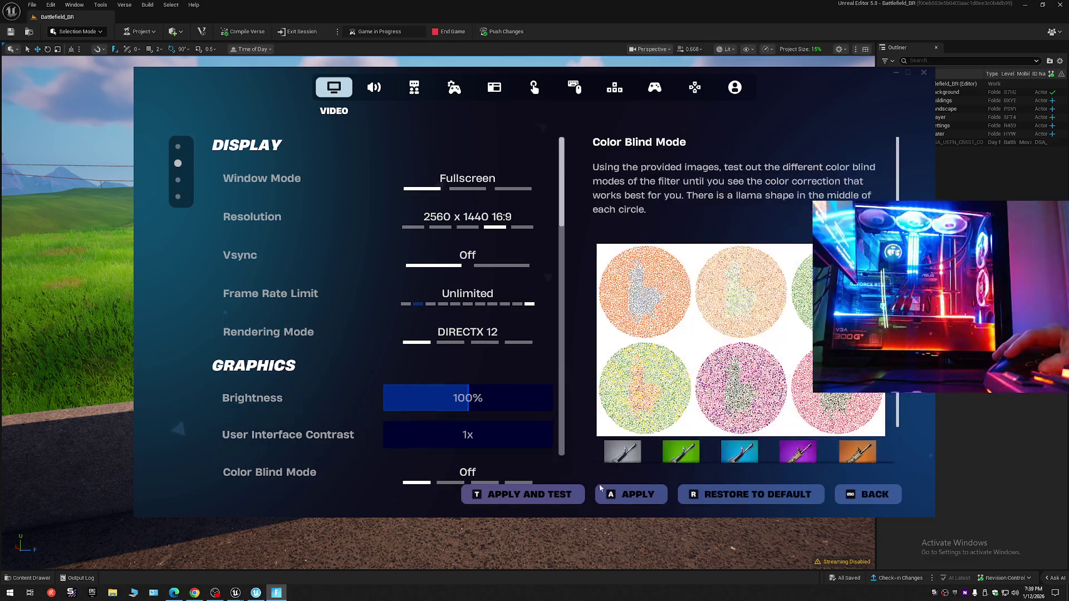
{"action": "left_click", "coordinate": [630, 494]}
{"action": "left_click", "coordinate": [454, 396]}
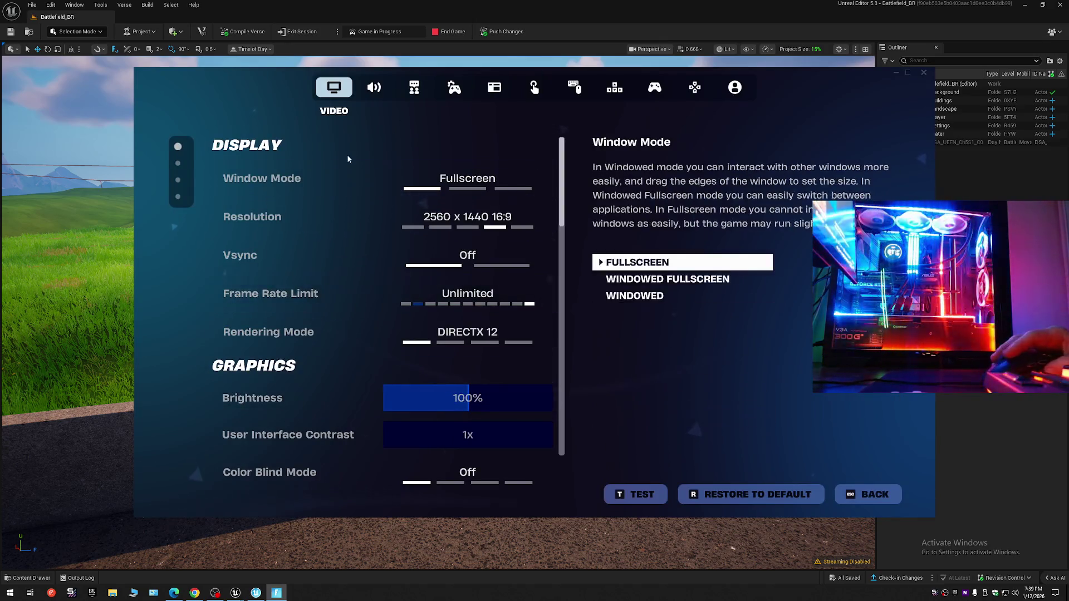
{"action": "left_click", "coordinate": [868, 494]}
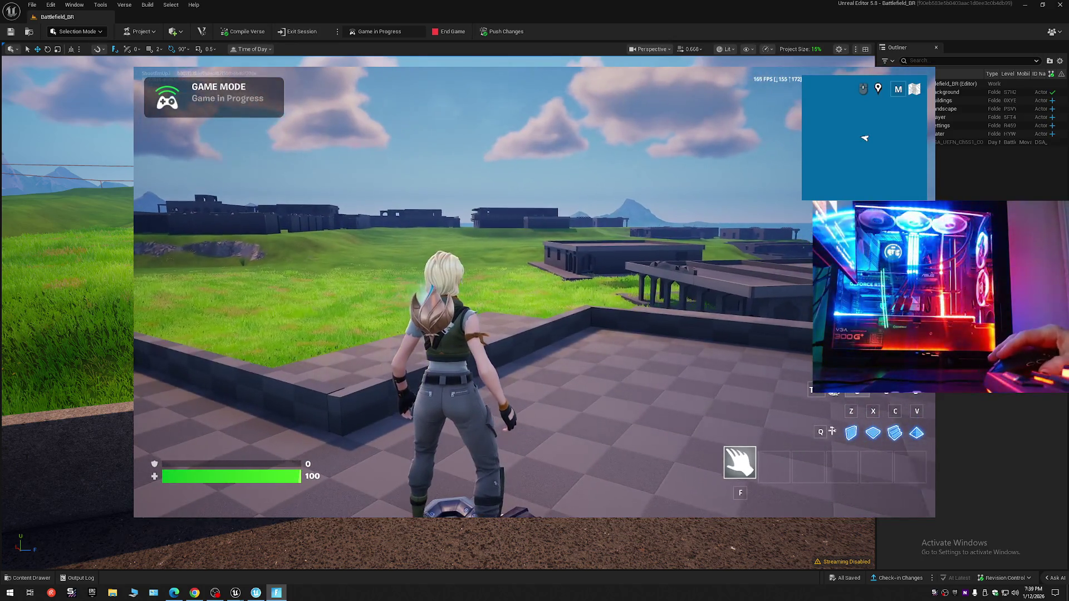
{"action": "key", "text": "Escape"}
{"action": "left_click", "coordinate": [827, 99]}
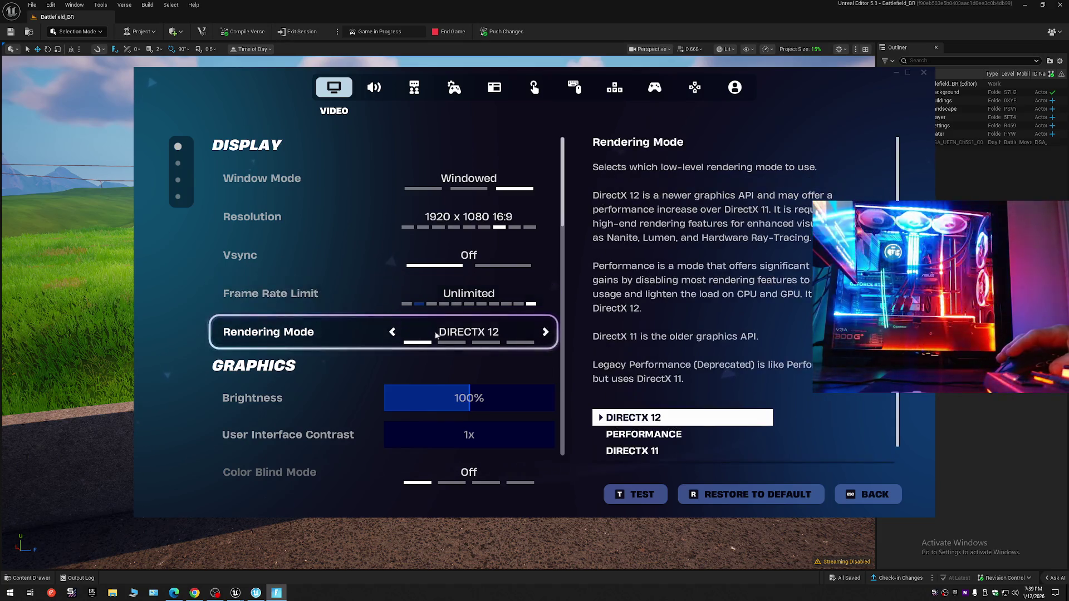
Set Rendering Mode to DirectX 11 and Window Mode to Fullscreen, apply, keep, and dismiss the restart prompt.
{"action": "left_click", "coordinate": [390, 333]}
{"action": "left_click", "coordinate": [391, 333]}
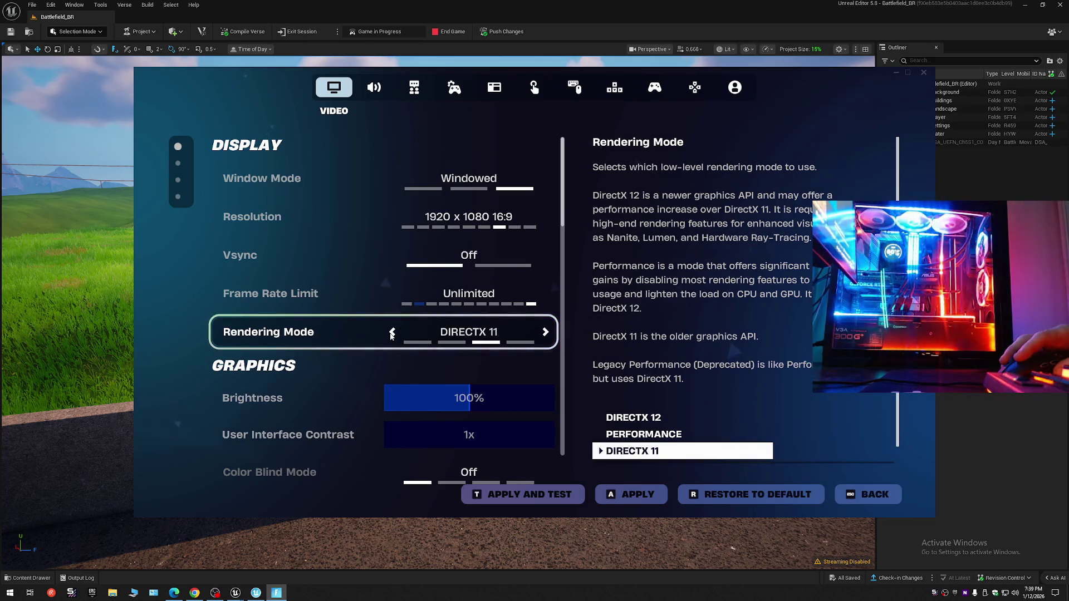
{"action": "left_click", "coordinate": [392, 178]}
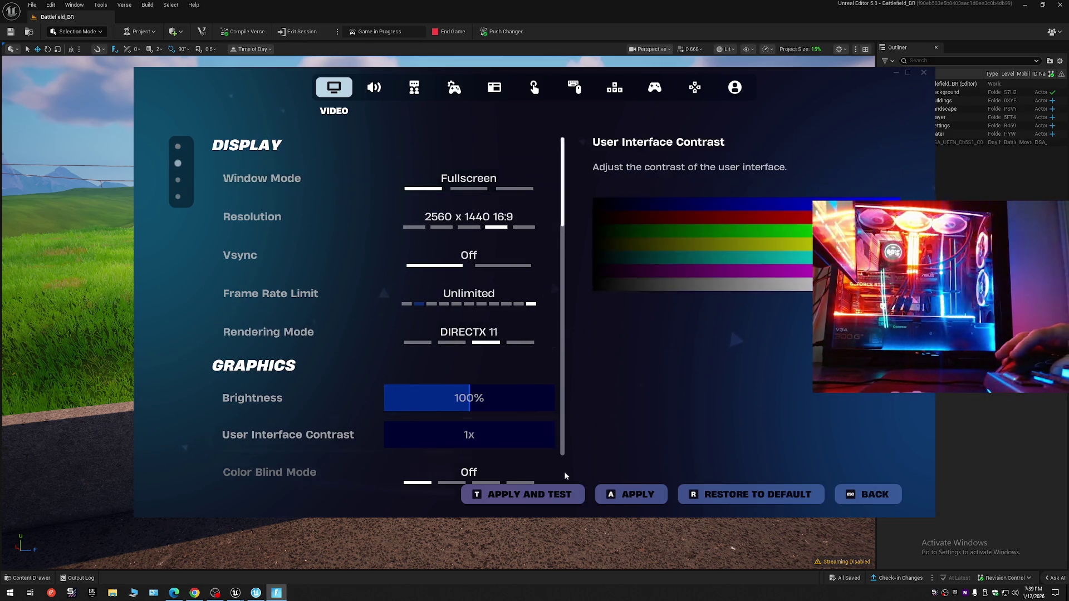
{"action": "left_click", "coordinate": [629, 492]}
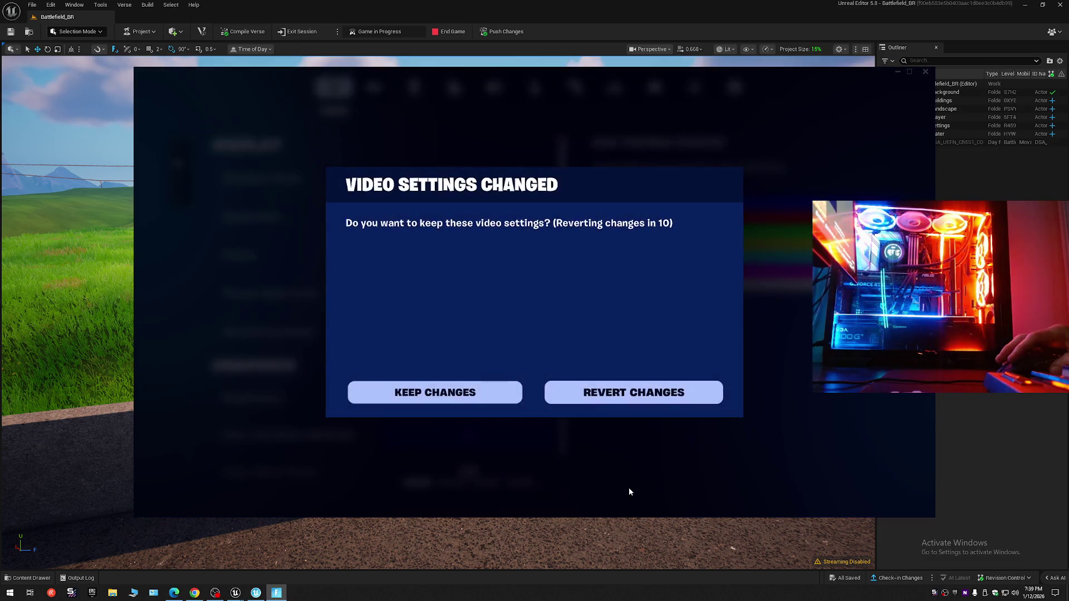
{"action": "left_click", "coordinate": [454, 399]}
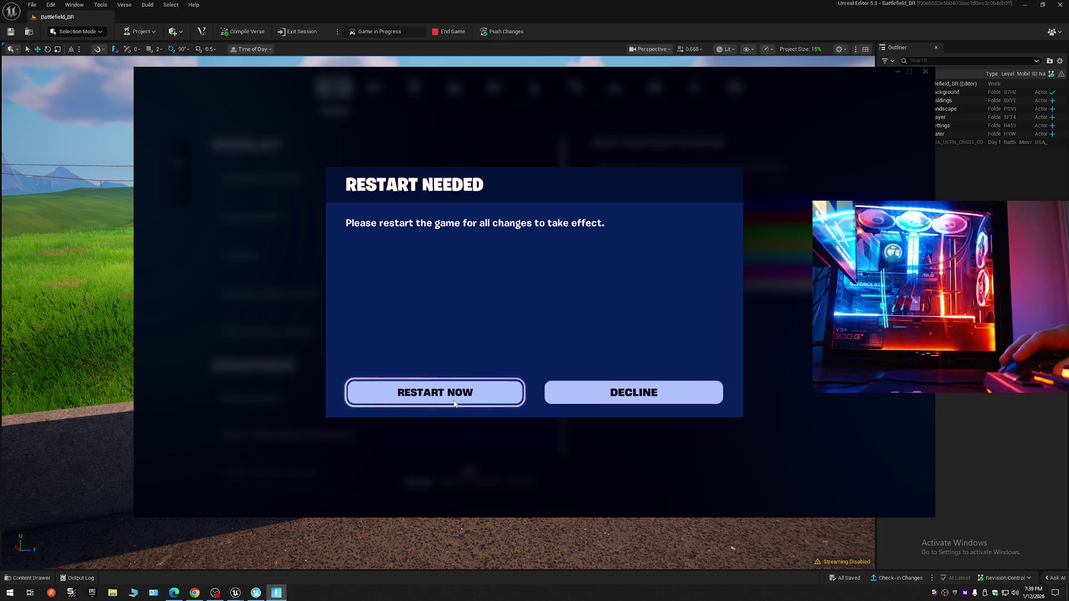
{"action": "left_click", "coordinate": [640, 395]}
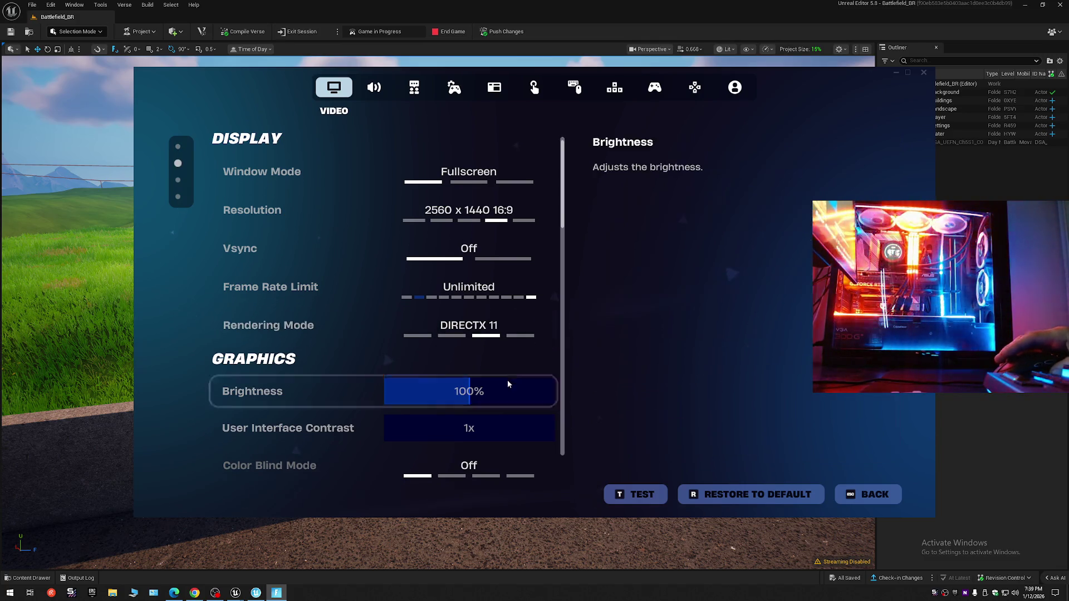
{"action": "scroll", "coordinate": [505, 377], "scroll_direction": "down", "scroll_amount": 2}
{"action": "scroll", "coordinate": [506, 380], "scroll_direction": "down", "scroll_amount": 2}
{"action": "scroll", "coordinate": [507, 379], "scroll_direction": "down", "scroll_amount": 1}
{"action": "scroll", "coordinate": [505, 379], "scroll_direction": "down", "scroll_amount": 1}
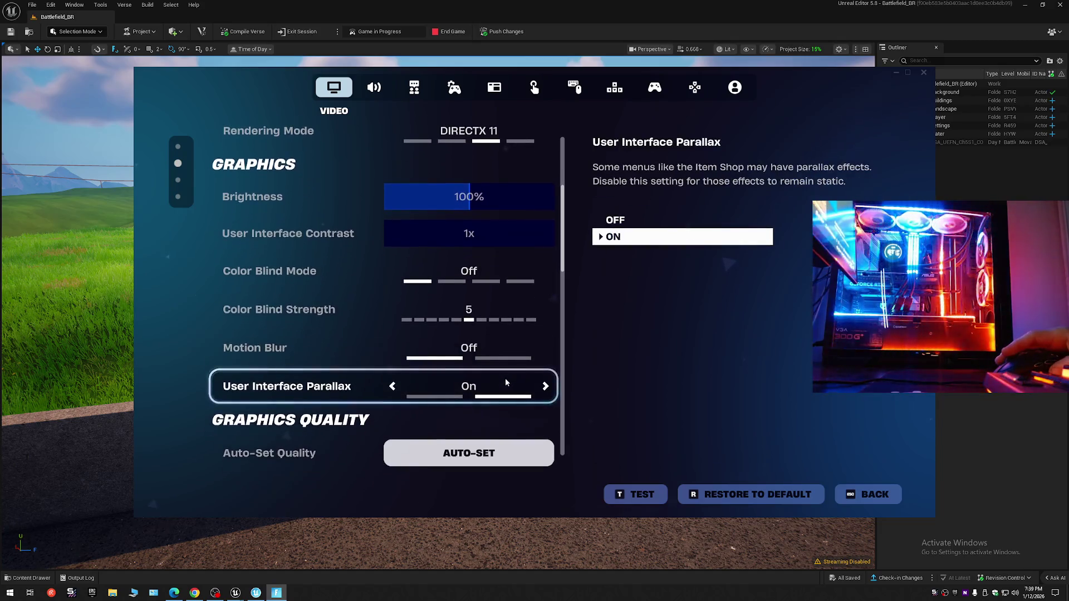
{"action": "scroll", "coordinate": [505, 378], "scroll_direction": "down", "scroll_amount": 1}
{"action": "scroll", "coordinate": [505, 378], "scroll_direction": "down", "scroll_amount": 1}
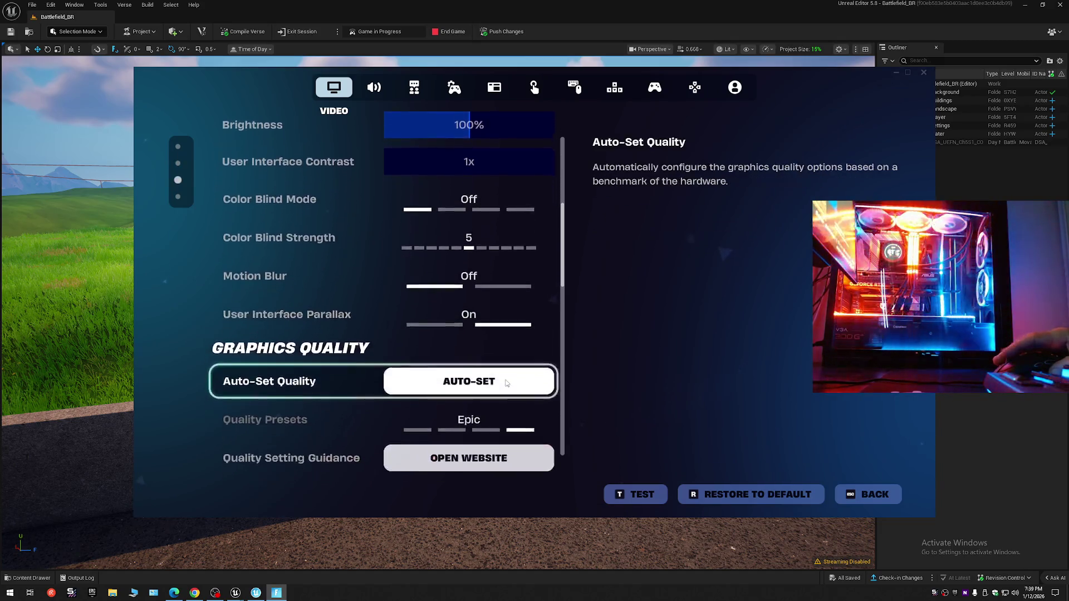
{"action": "scroll", "coordinate": [505, 379], "scroll_direction": "down", "scroll_amount": 1}
{"action": "scroll", "coordinate": [504, 380], "scroll_direction": "down", "scroll_amount": 1}
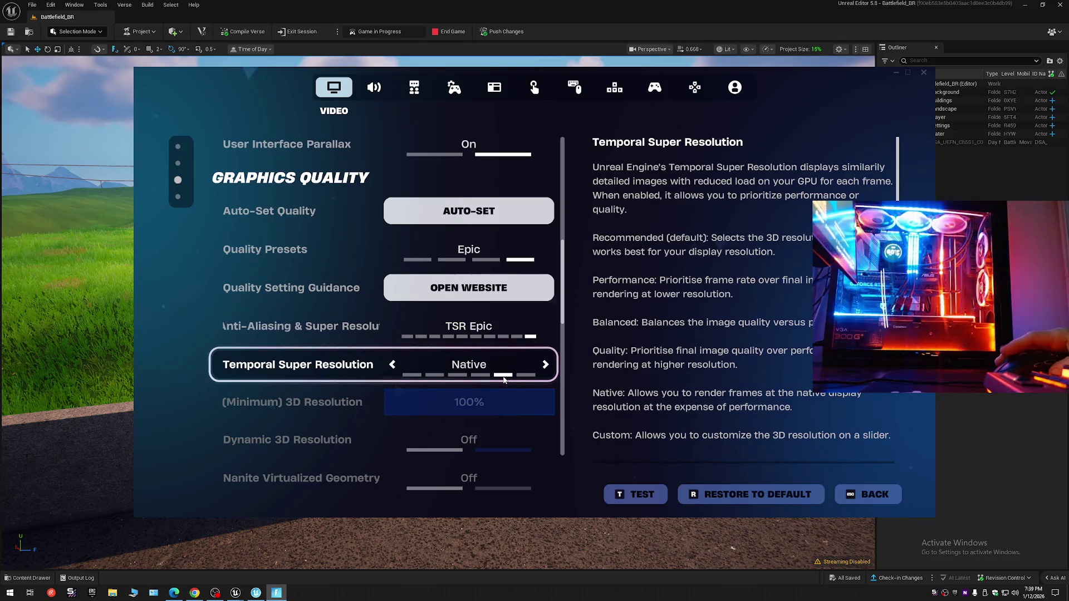
{"action": "scroll", "coordinate": [502, 376], "scroll_direction": "down", "scroll_amount": 1}
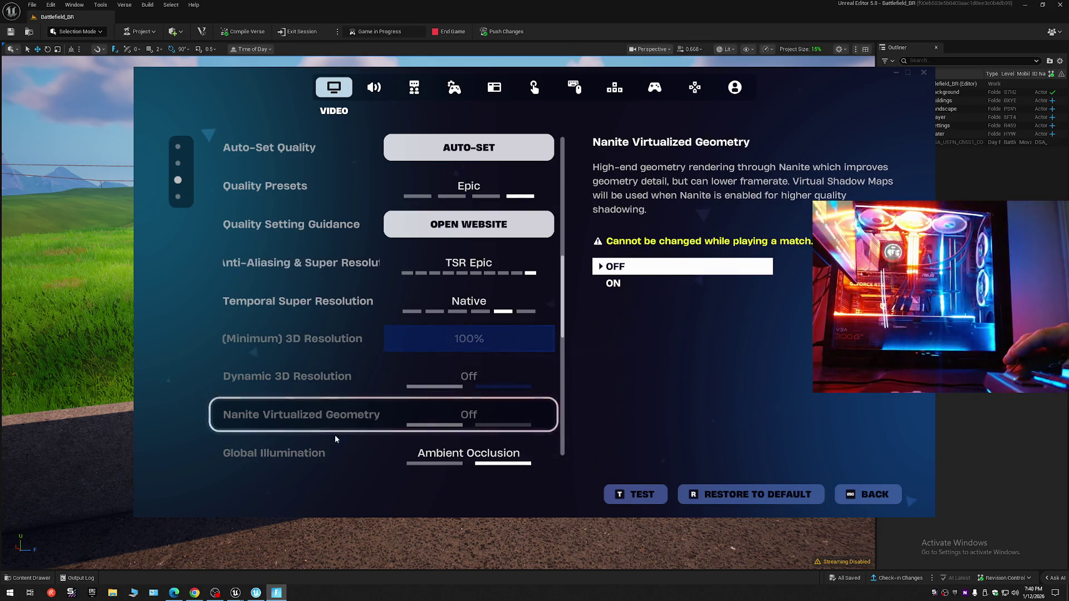
{"action": "scroll", "coordinate": [328, 444], "scroll_direction": "down", "scroll_amount": 1}
{"action": "scroll", "coordinate": [328, 445], "scroll_direction": "down", "scroll_amount": 2}
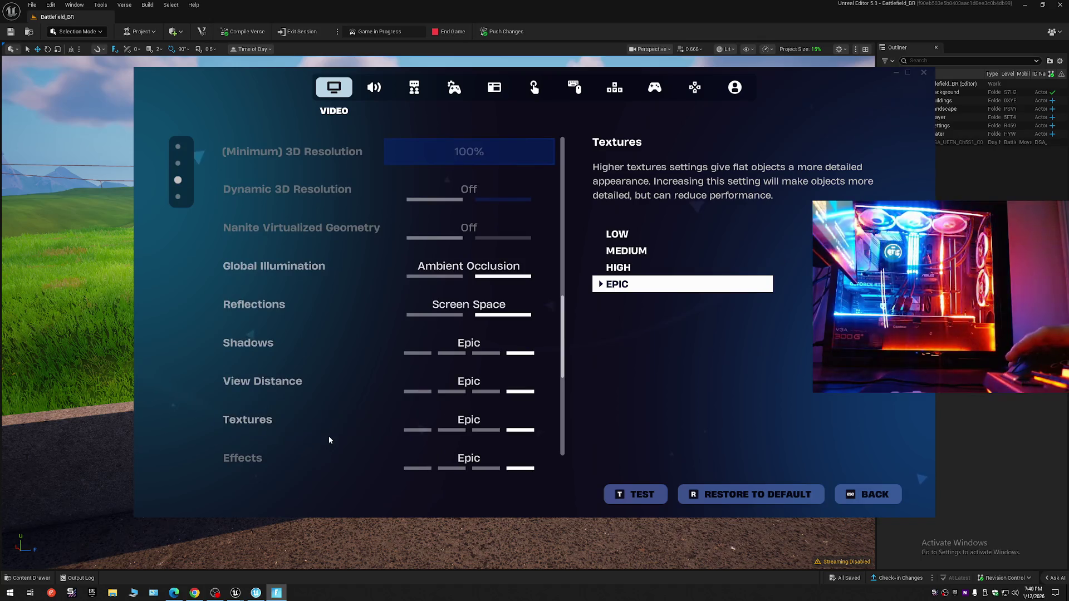
{"action": "scroll", "coordinate": [328, 435], "scroll_direction": "down", "scroll_amount": 1}
{"action": "scroll", "coordinate": [328, 436], "scroll_direction": "down", "scroll_amount": 1}
{"action": "scroll", "coordinate": [329, 436], "scroll_direction": "down", "scroll_amount": 1}
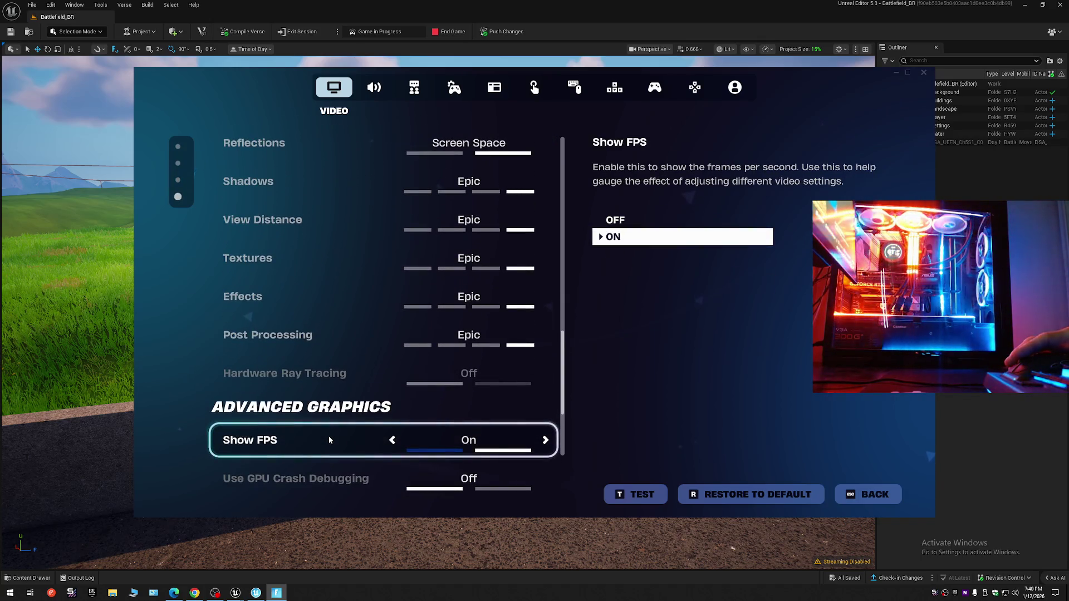
{"action": "scroll", "coordinate": [328, 437], "scroll_direction": "down", "scroll_amount": 1}
{"action": "scroll", "coordinate": [329, 437], "scroll_direction": "down", "scroll_amount": 1}
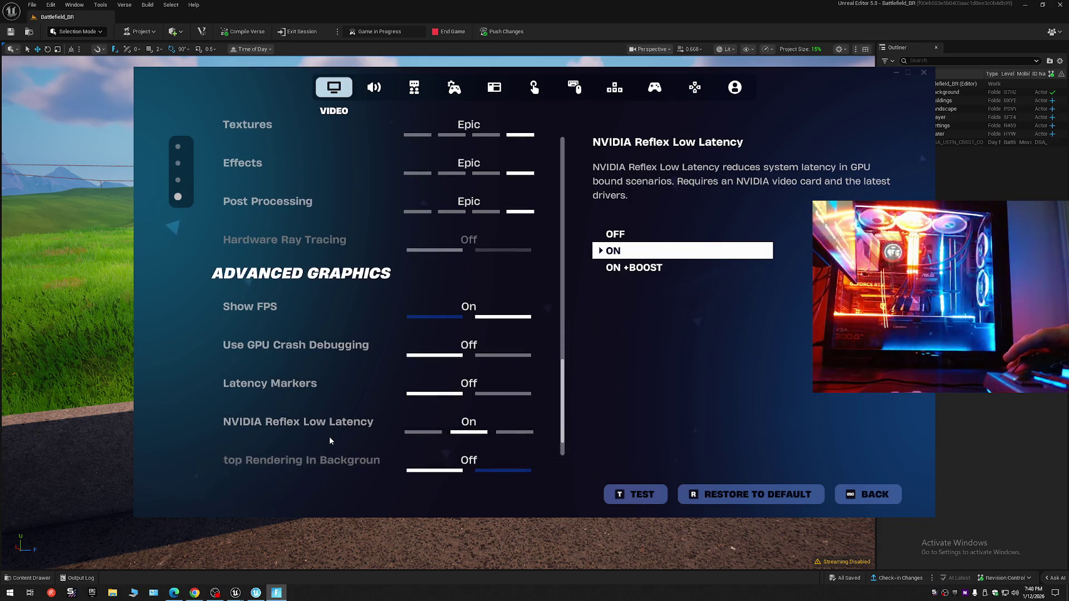
{"action": "scroll", "coordinate": [329, 436], "scroll_direction": "down", "scroll_amount": 1}
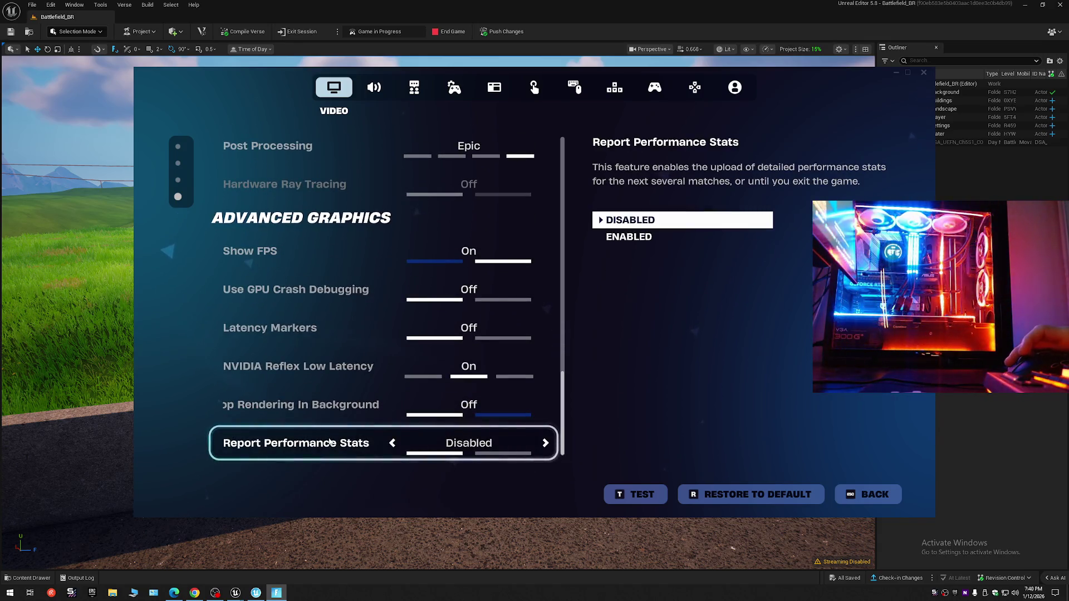
{"action": "scroll", "coordinate": [361, 437], "scroll_direction": "up", "scroll_amount": 1}
{"action": "scroll", "coordinate": [361, 437], "scroll_direction": "up", "scroll_amount": 1}
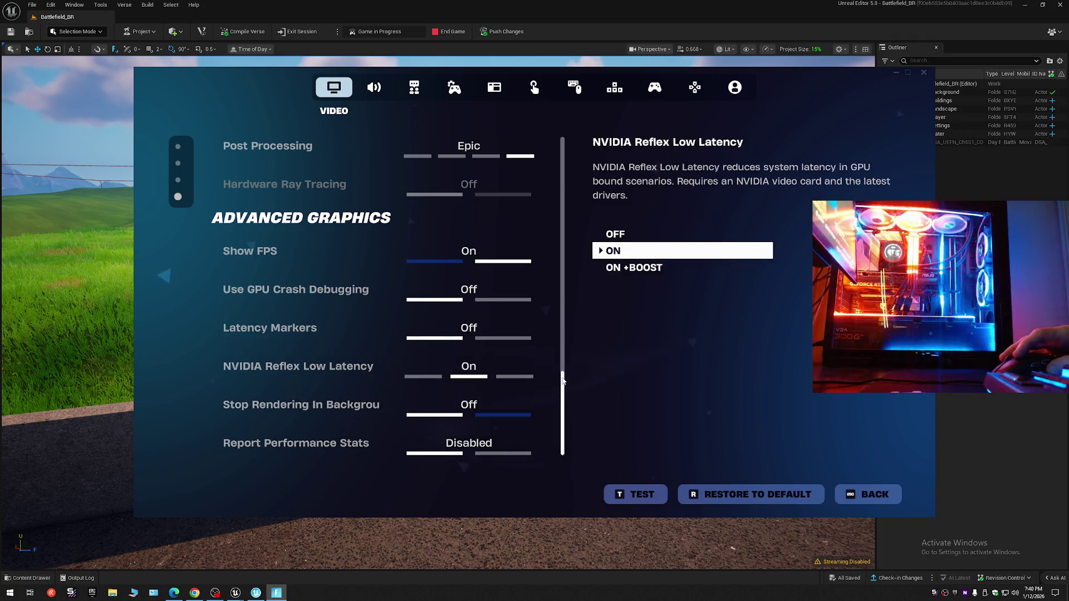
{"action": "left_click_drag", "start_coordinate": [564, 409], "coordinate": [567, 130]}
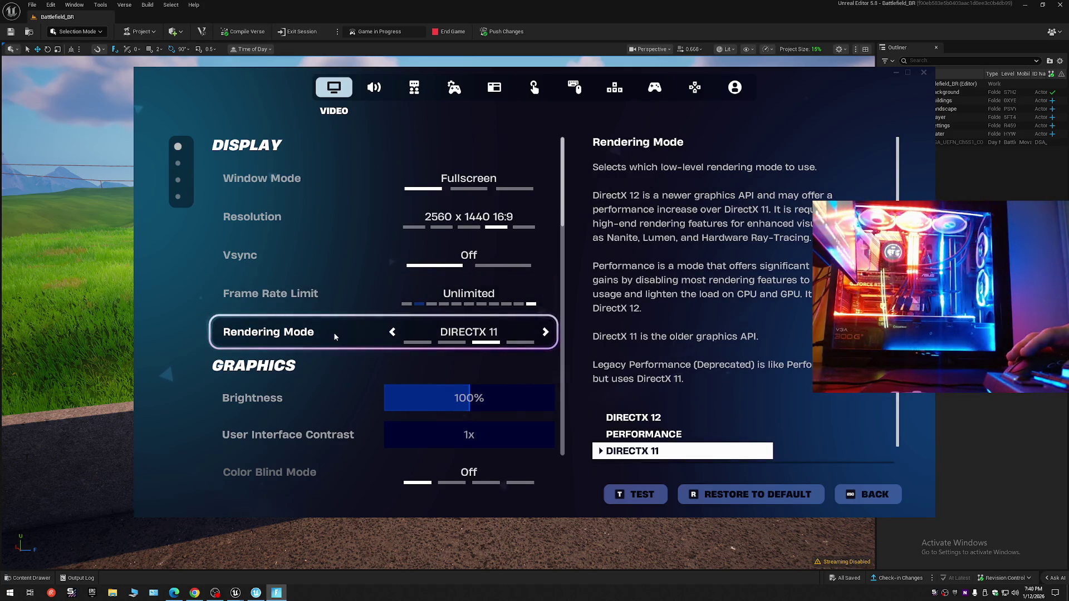
Cycle Rendering Mode back to DirectX 11, apply it, decline the restart and return to the game.
{"action": "left_click", "coordinate": [393, 332]}
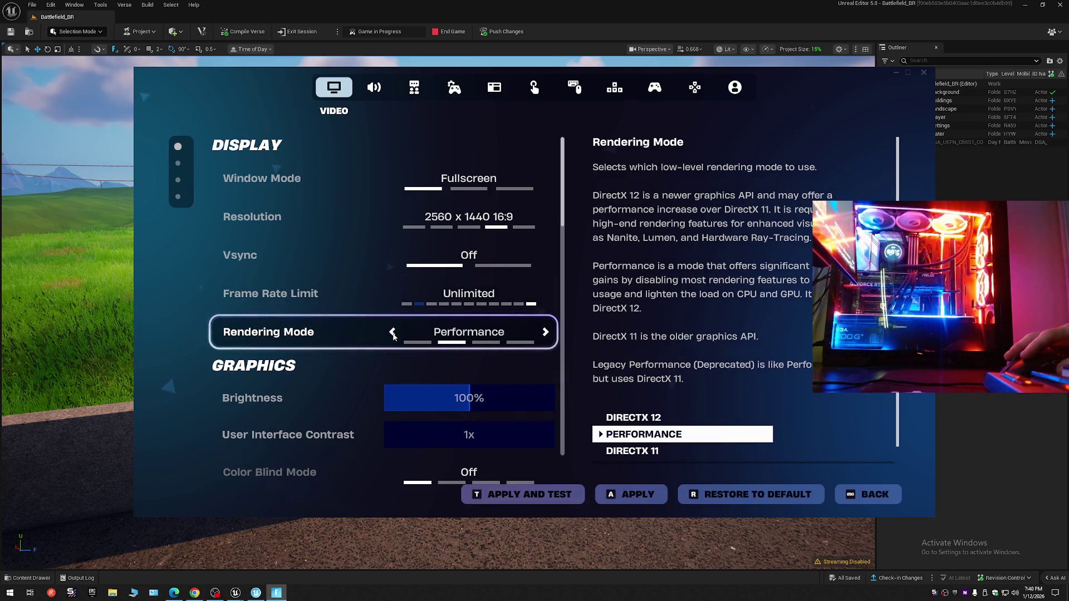
{"action": "left_click", "coordinate": [545, 333]}
{"action": "left_click", "coordinate": [545, 335]}
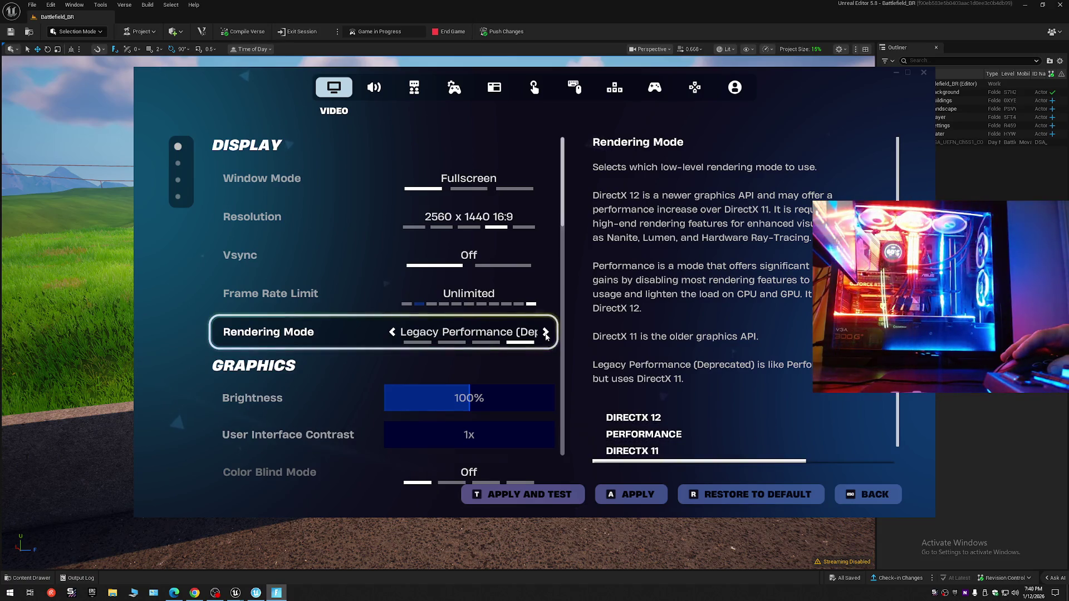
{"action": "left_click", "coordinate": [393, 333]}
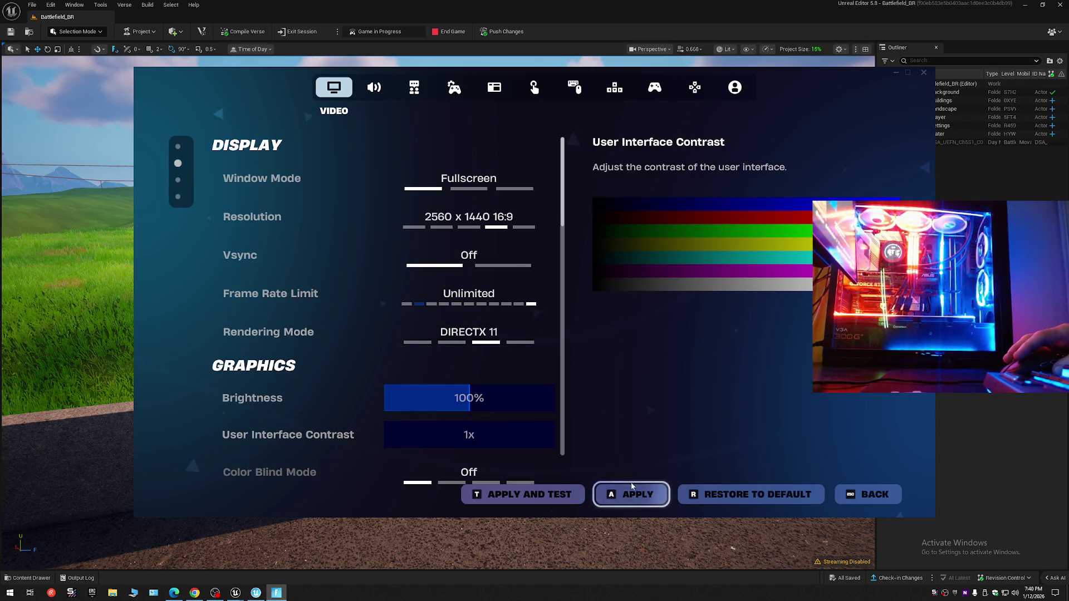
{"action": "left_click", "coordinate": [631, 493]}
{"action": "left_click", "coordinate": [599, 397]}
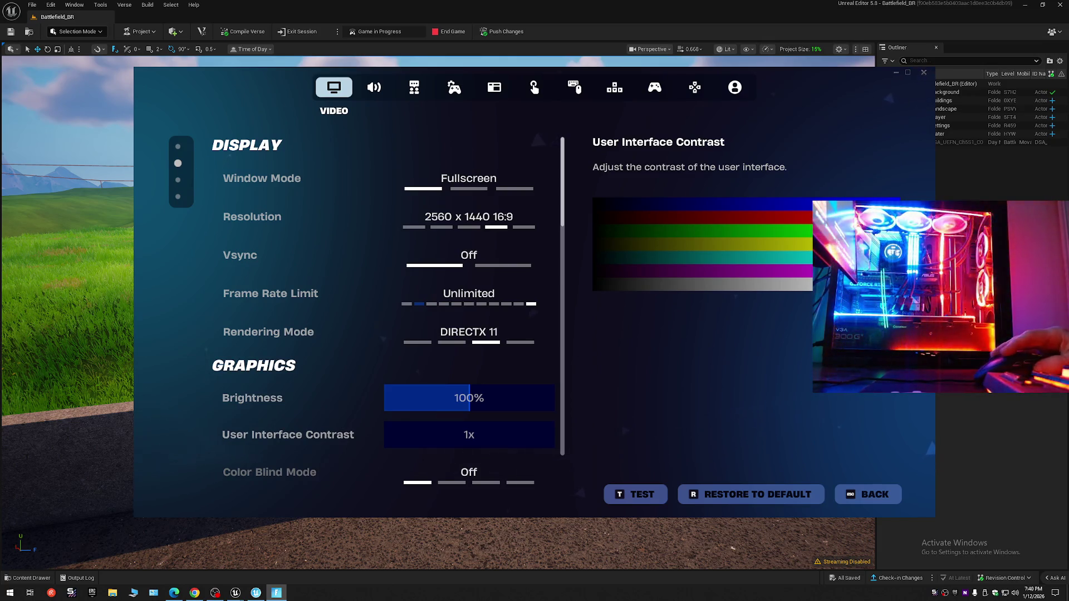
{"action": "left_click", "coordinate": [869, 494]}
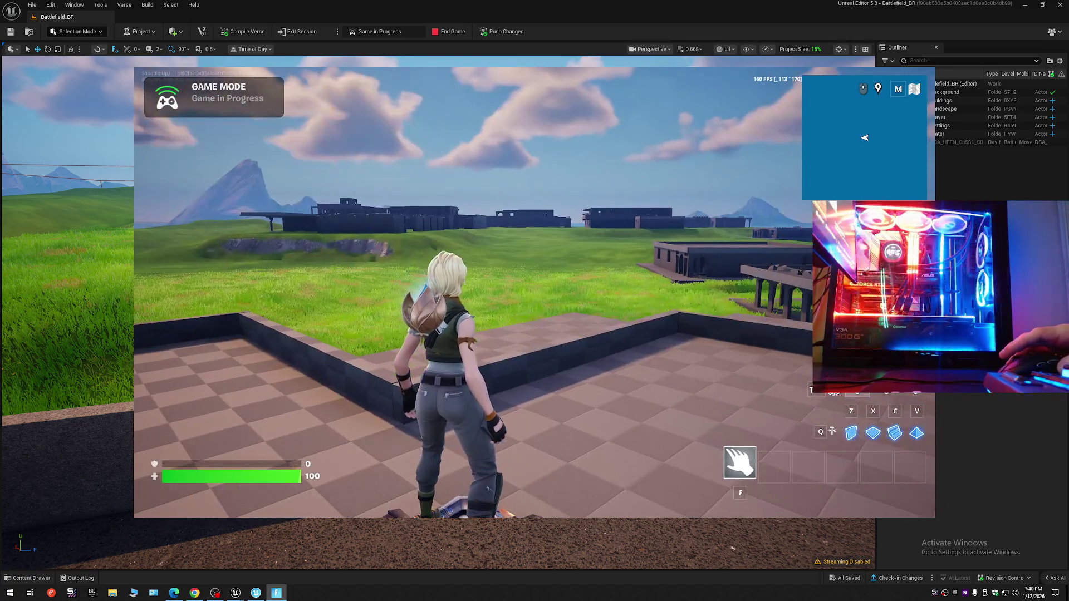
Reopen settings, set Window Mode to Fullscreen 2560 x 1440, apply and keep it, then resume play.
{"action": "key", "text": "Escape"}
{"action": "left_click", "coordinate": [826, 101]}
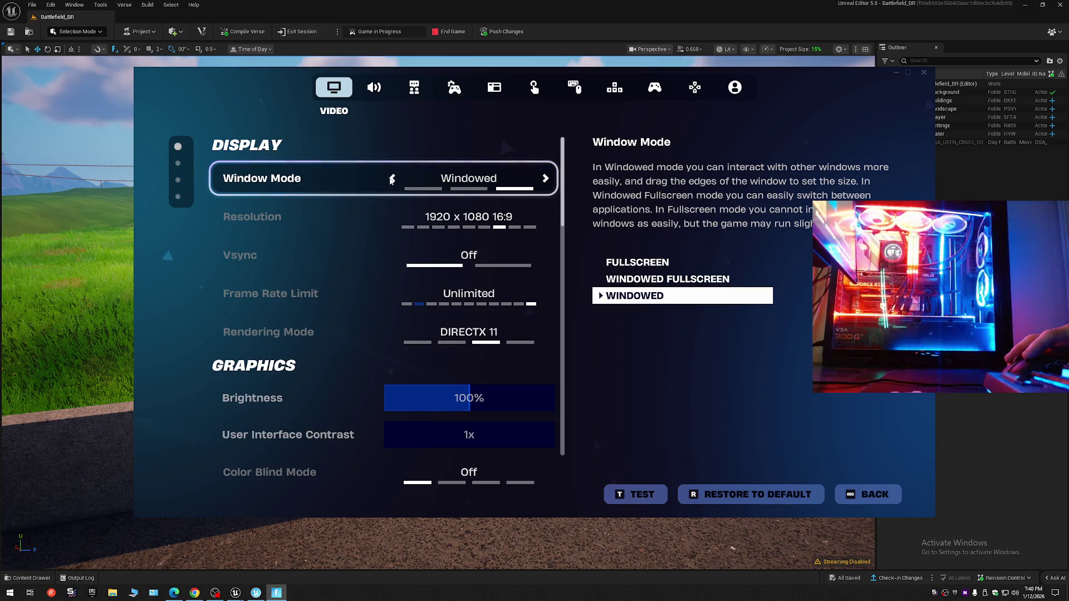
{"action": "left_click", "coordinate": [391, 178]}
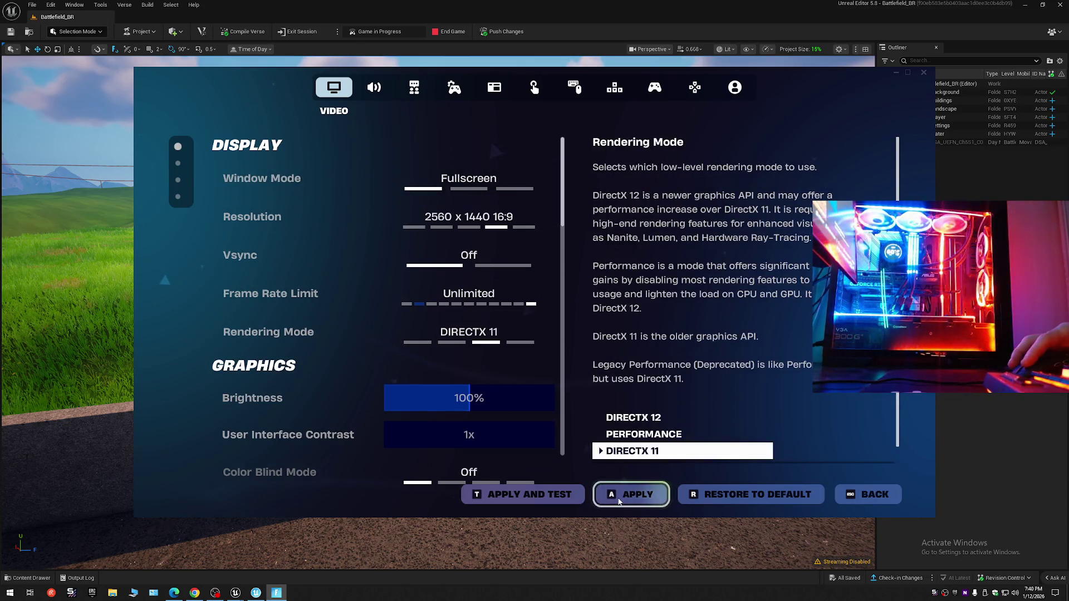
{"action": "left_click", "coordinate": [619, 499]}
{"action": "left_click", "coordinate": [465, 404]}
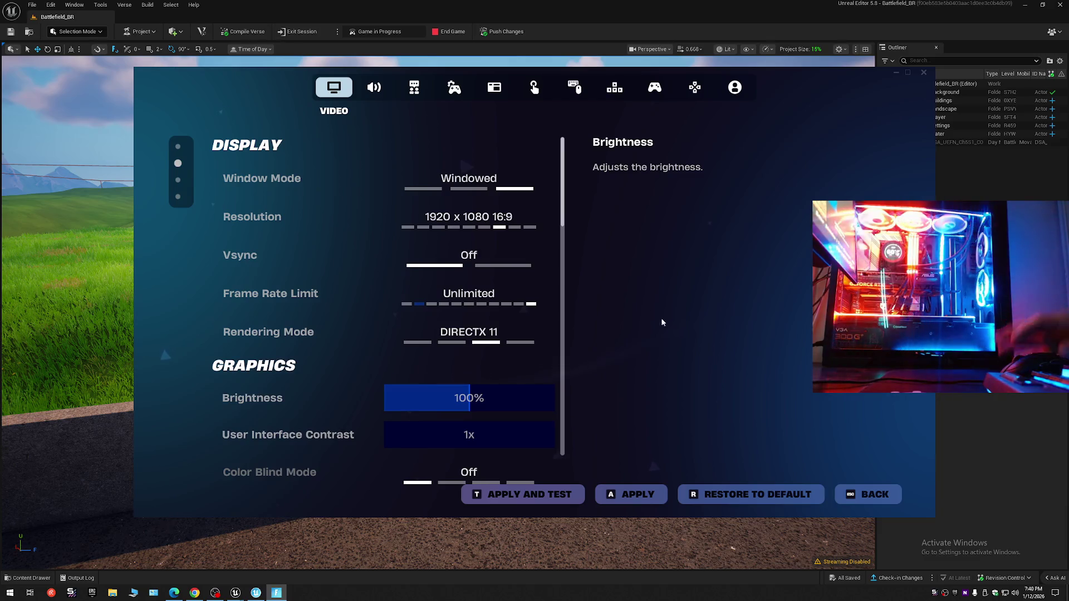
{"action": "left_click", "coordinate": [393, 179]}
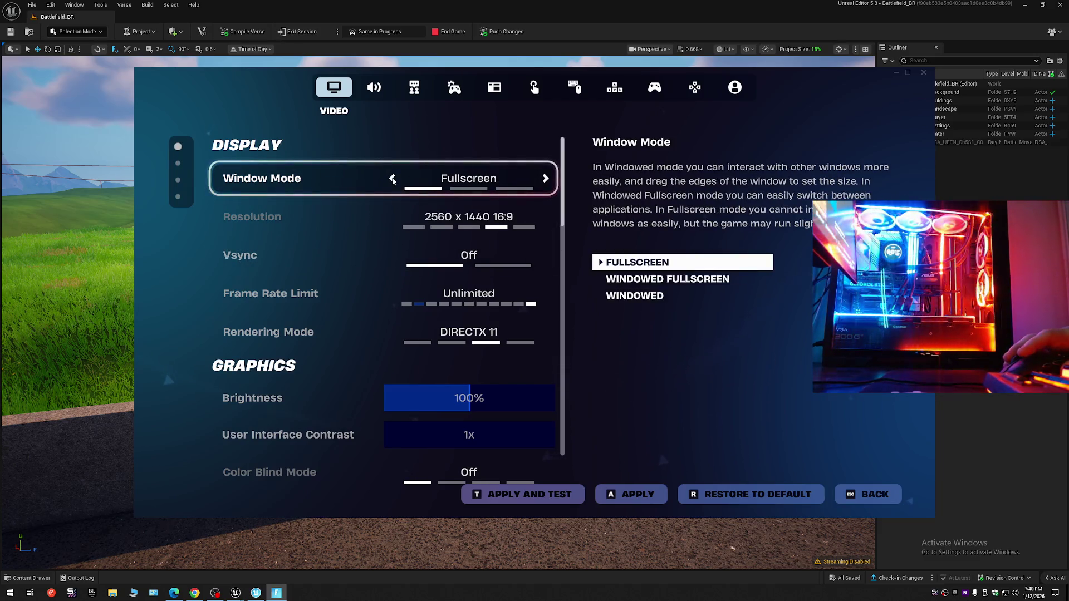
{"action": "left_click", "coordinate": [656, 497]}
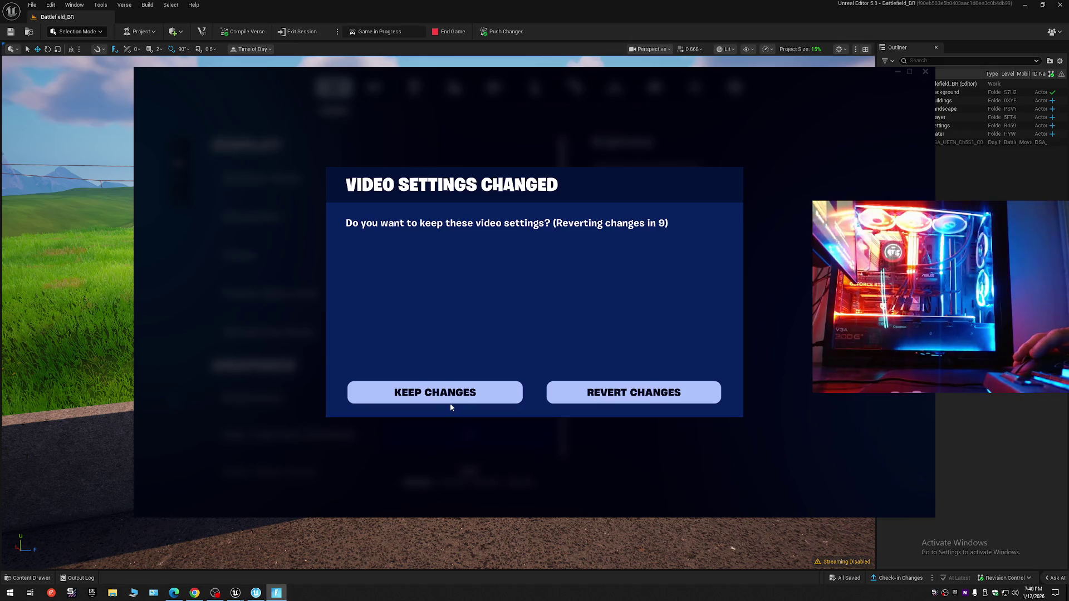
{"action": "left_click", "coordinate": [452, 397]}
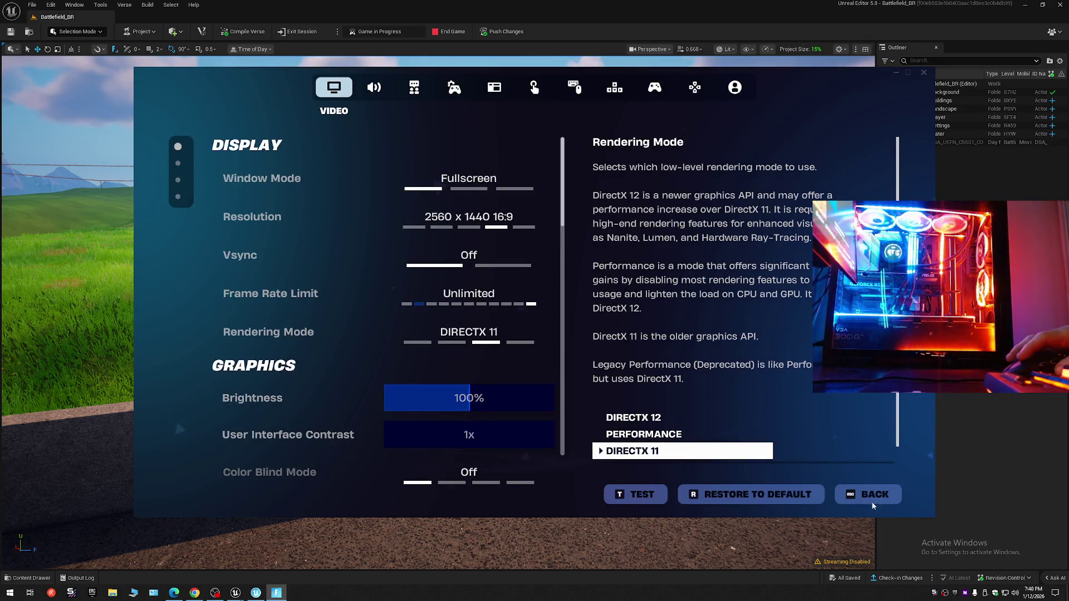
{"action": "left_click", "coordinate": [872, 501]}
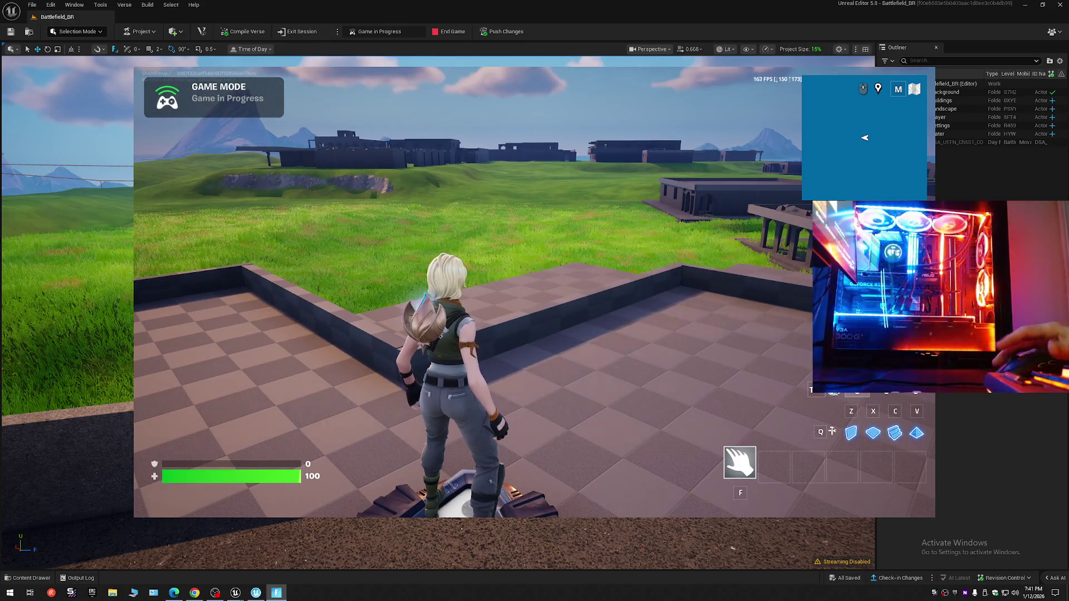
Run the character over the low wall, then bring the UEFN editor viewport to the front from the taskbar.
{"action": "key", "text": "space"}
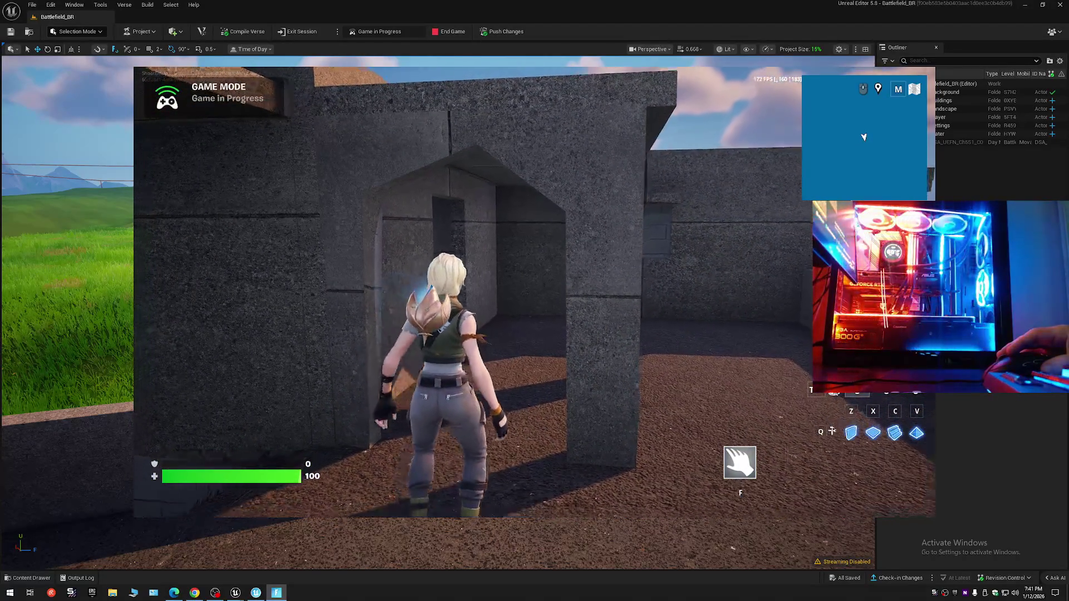
{"action": "key", "text": "super"}
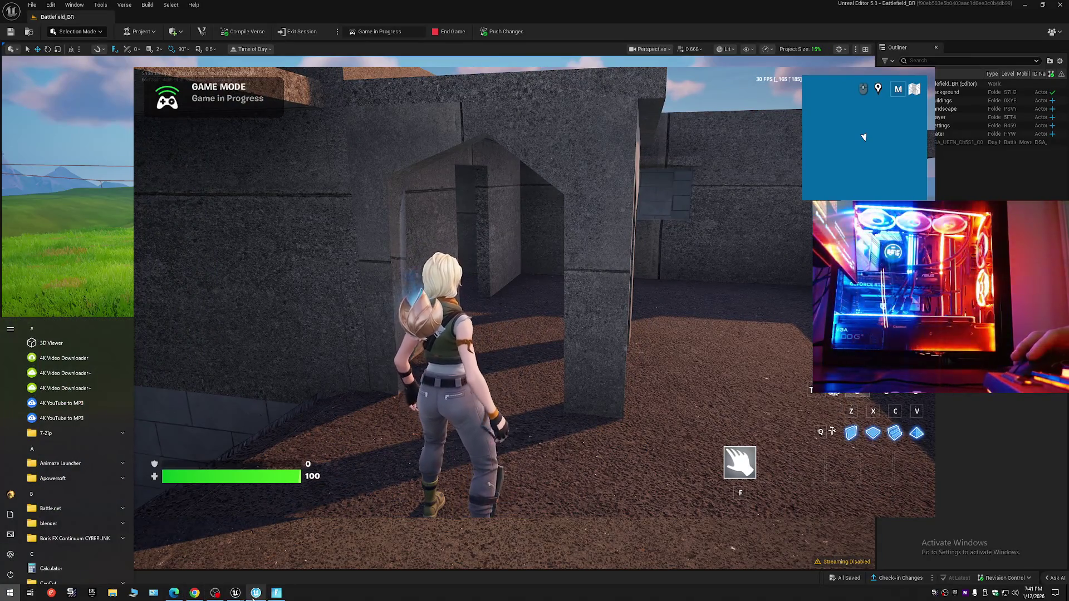
{"action": "left_click", "coordinate": [256, 593]}
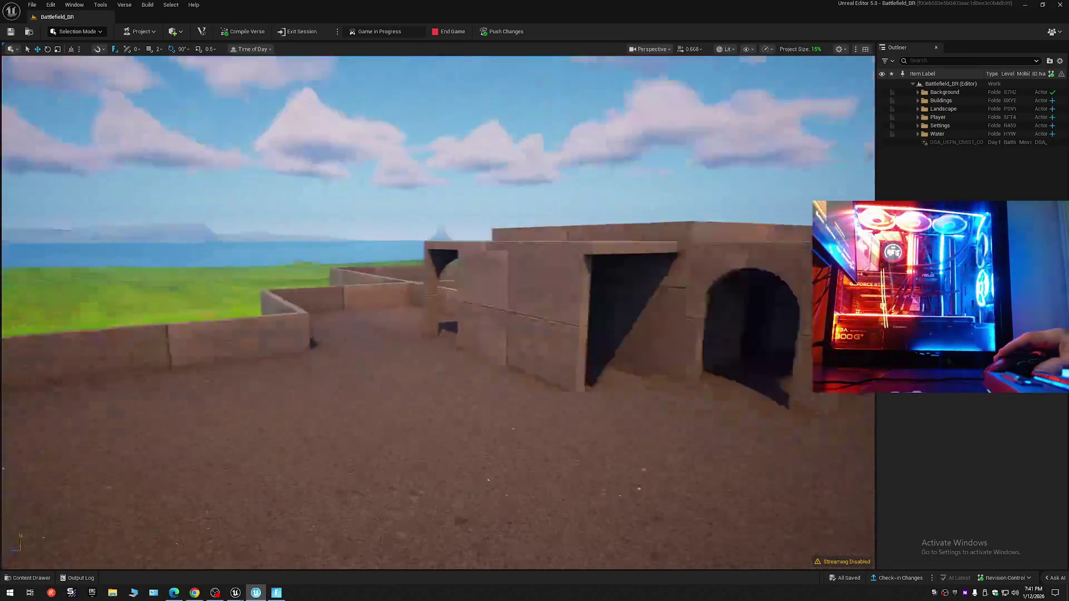
Fly the viewport camera toward the arched building, then switch to the Chrome forum thread.
{"action": "key", "text": "w"}
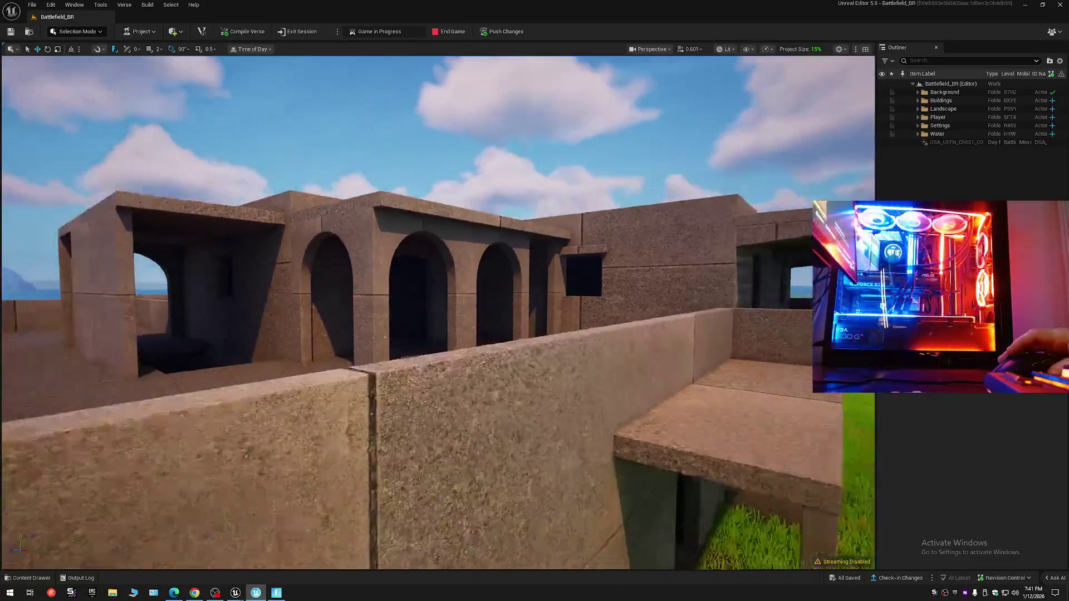
{"action": "key", "text": "alt+Tab"}
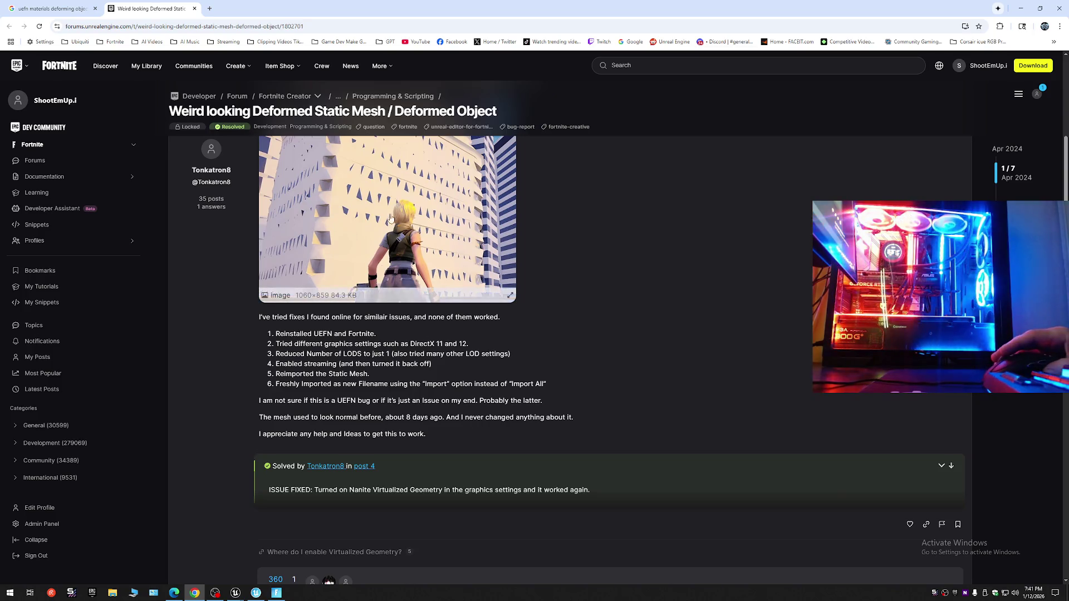
{"action": "scroll", "coordinate": [436, 479], "scroll_direction": "down", "scroll_amount": 1}
{"action": "scroll", "coordinate": [436, 479], "scroll_direction": "down", "scroll_amount": 2}
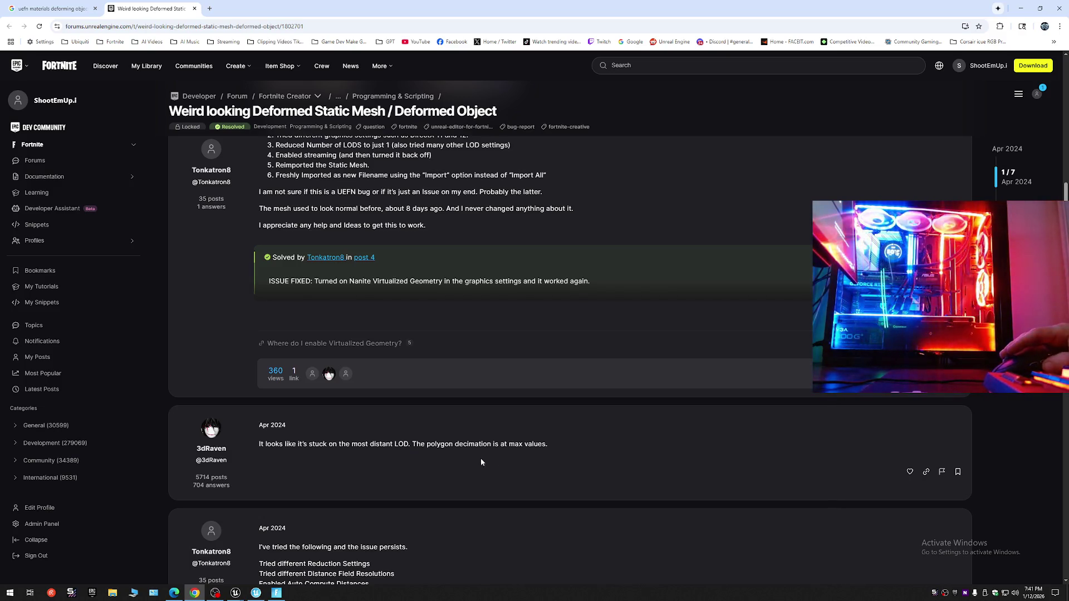
{"action": "scroll", "coordinate": [356, 462], "scroll_direction": "down", "scroll_amount": 3}
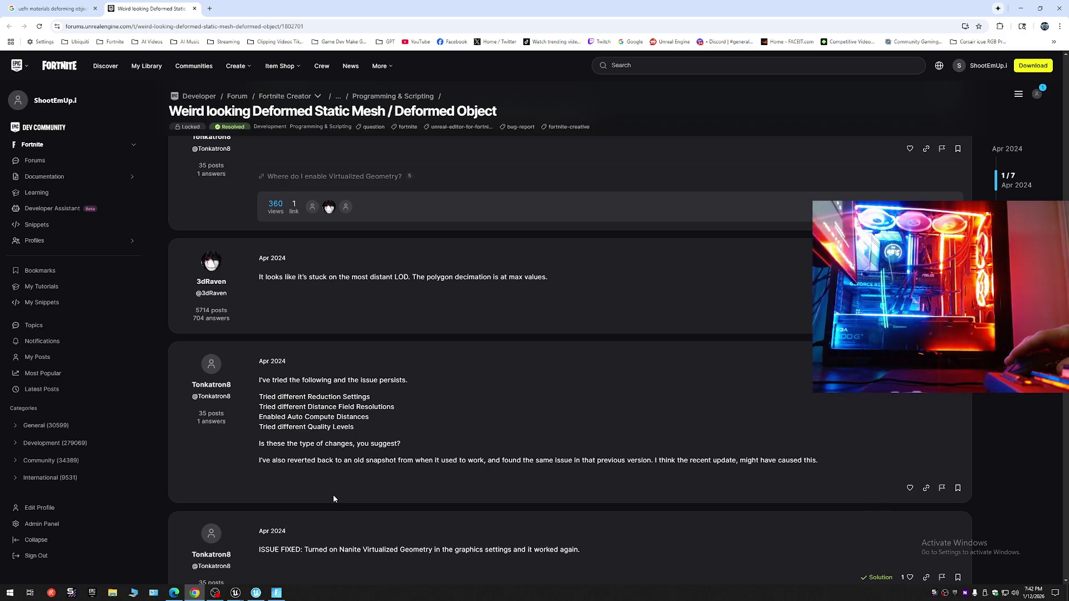
{"action": "scroll", "coordinate": [330, 502], "scroll_direction": "down", "scroll_amount": 2}
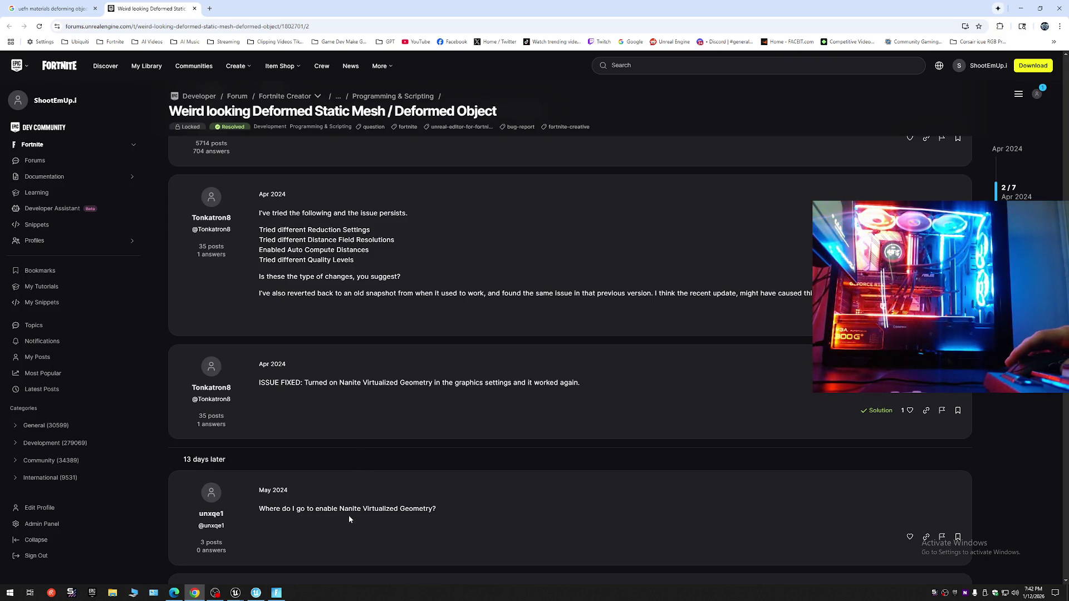
{"action": "scroll", "coordinate": [349, 515], "scroll_direction": "down", "scroll_amount": 3}
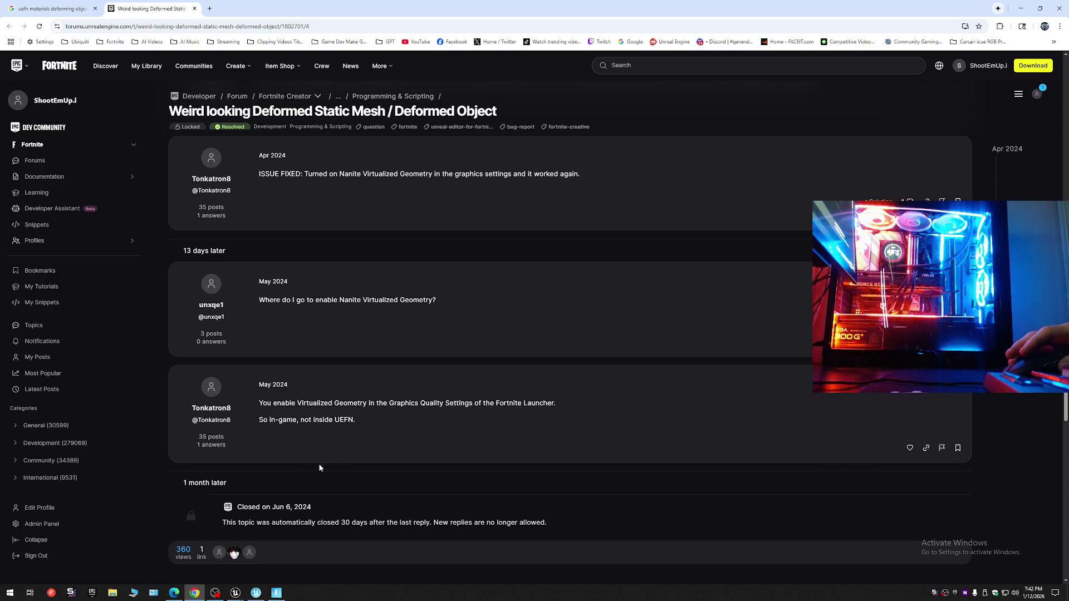
{"action": "scroll", "coordinate": [387, 500], "scroll_direction": "down", "scroll_amount": 1}
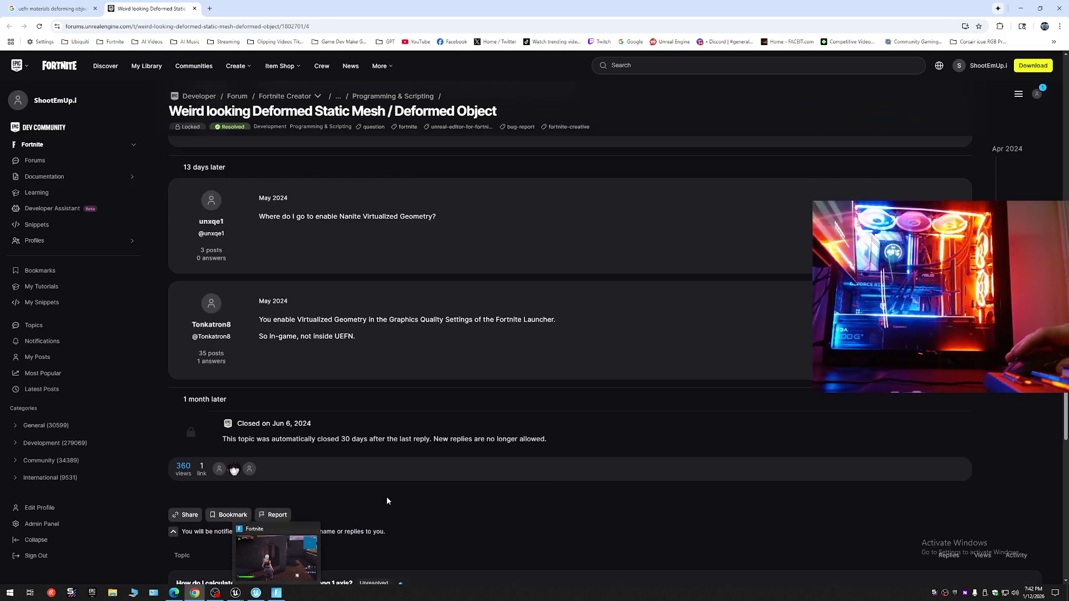
Bring Fortnite forward, review the Video settings' Graphics Quality section unchanged, and return to the game.
{"action": "left_click", "coordinate": [277, 593]}
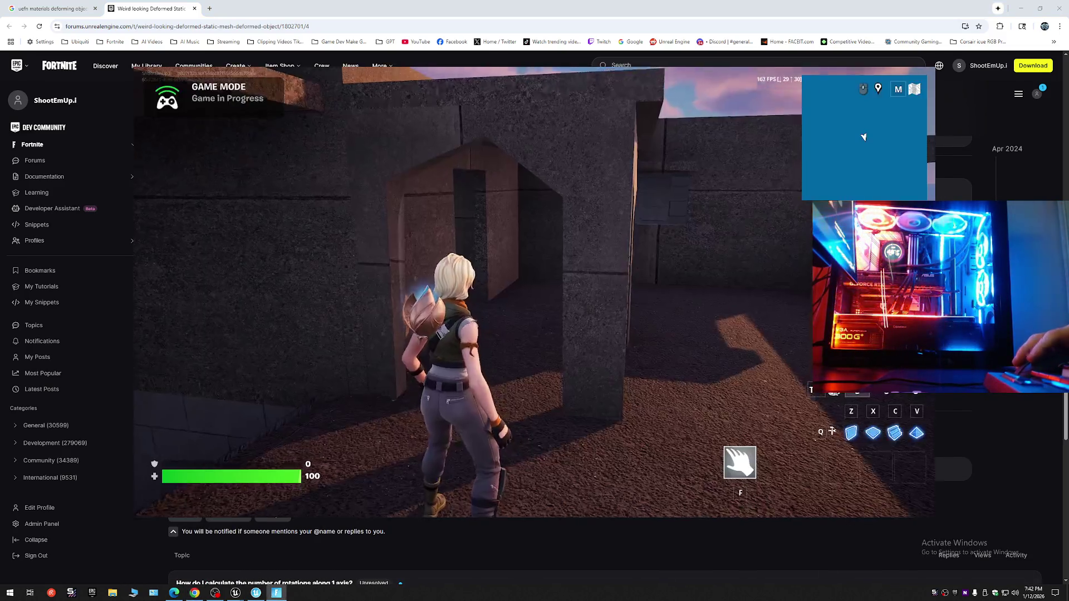
{"action": "key", "text": "Escape"}
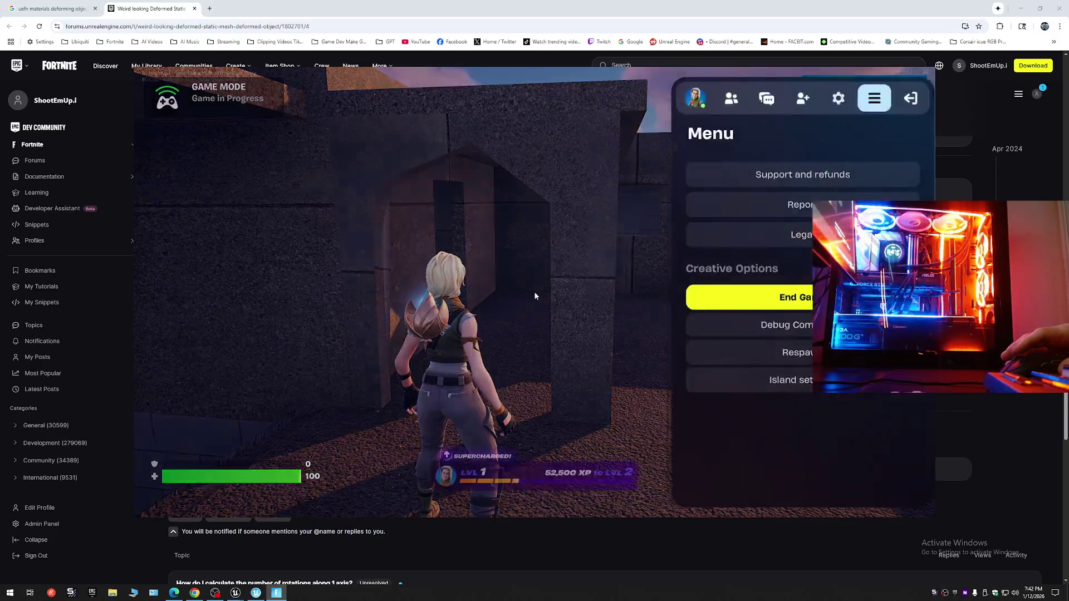
{"action": "left_click", "coordinate": [825, 100]}
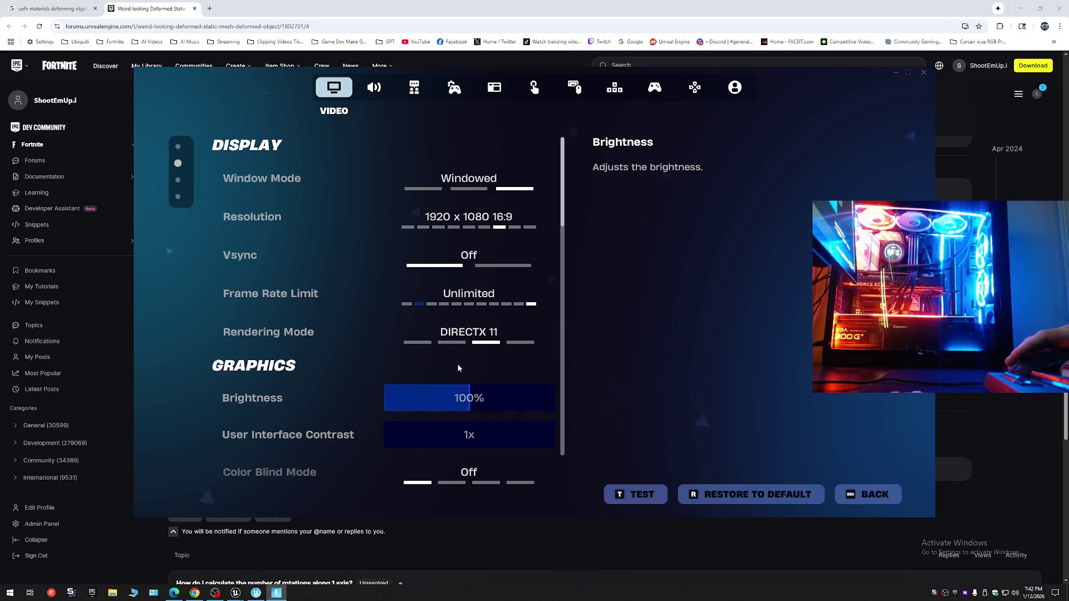
{"action": "scroll", "coordinate": [456, 363], "scroll_direction": "down", "scroll_amount": 3}
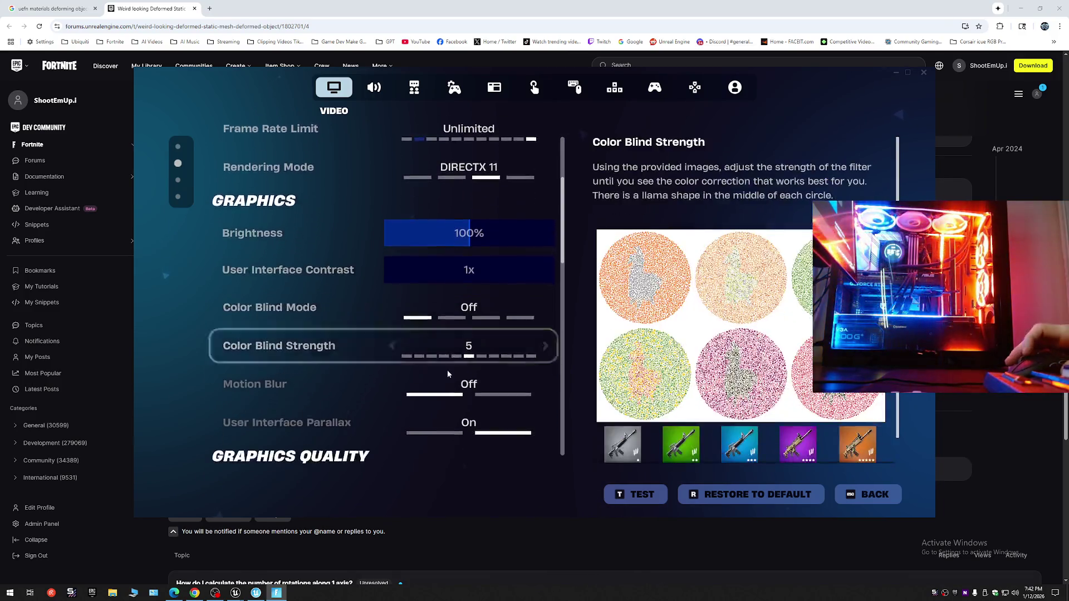
{"action": "scroll", "coordinate": [447, 370], "scroll_direction": "down", "scroll_amount": 1}
{"action": "scroll", "coordinate": [447, 369], "scroll_direction": "down", "scroll_amount": 1}
{"action": "scroll", "coordinate": [447, 370], "scroll_direction": "down", "scroll_amount": 1}
{"action": "scroll", "coordinate": [441, 377], "scroll_direction": "down", "scroll_amount": 2}
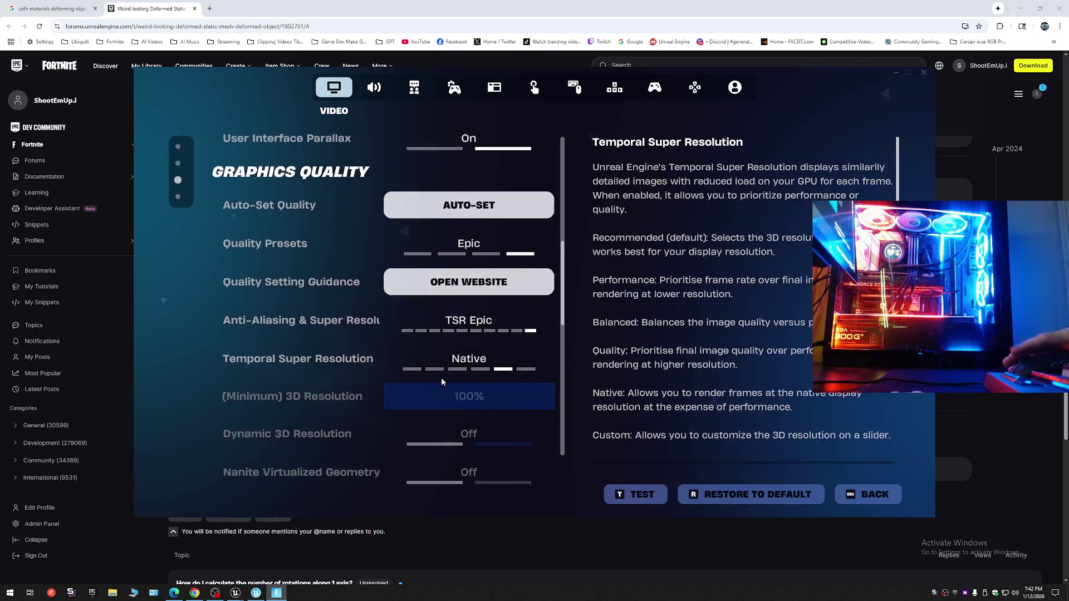
{"action": "scroll", "coordinate": [441, 378], "scroll_direction": "down", "scroll_amount": 2}
{"action": "scroll", "coordinate": [441, 378], "scroll_direction": "down", "scroll_amount": 1}
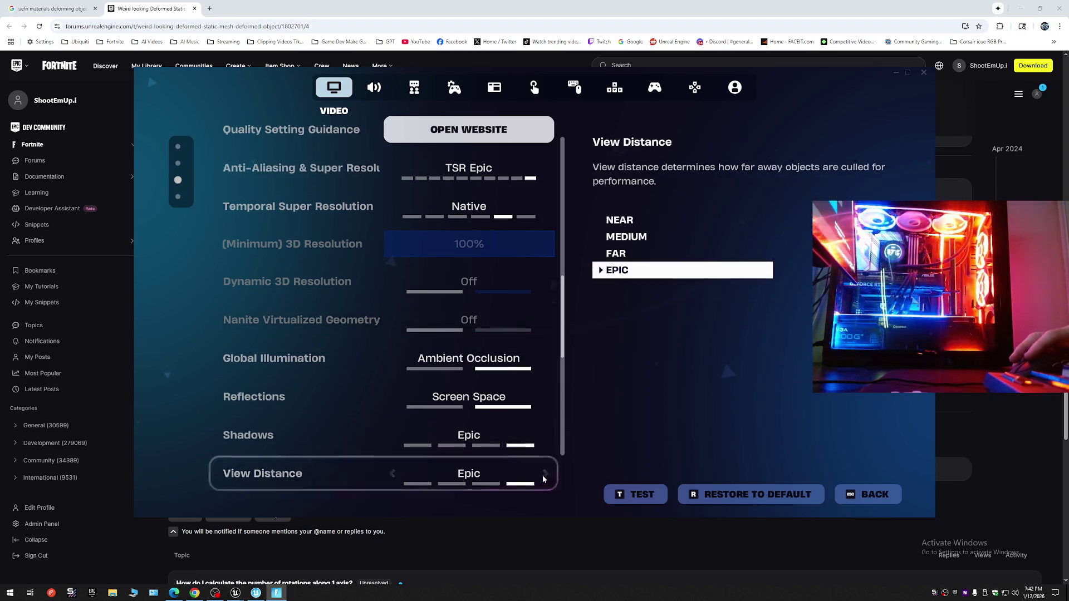
{"action": "left_click", "coordinate": [869, 494]}
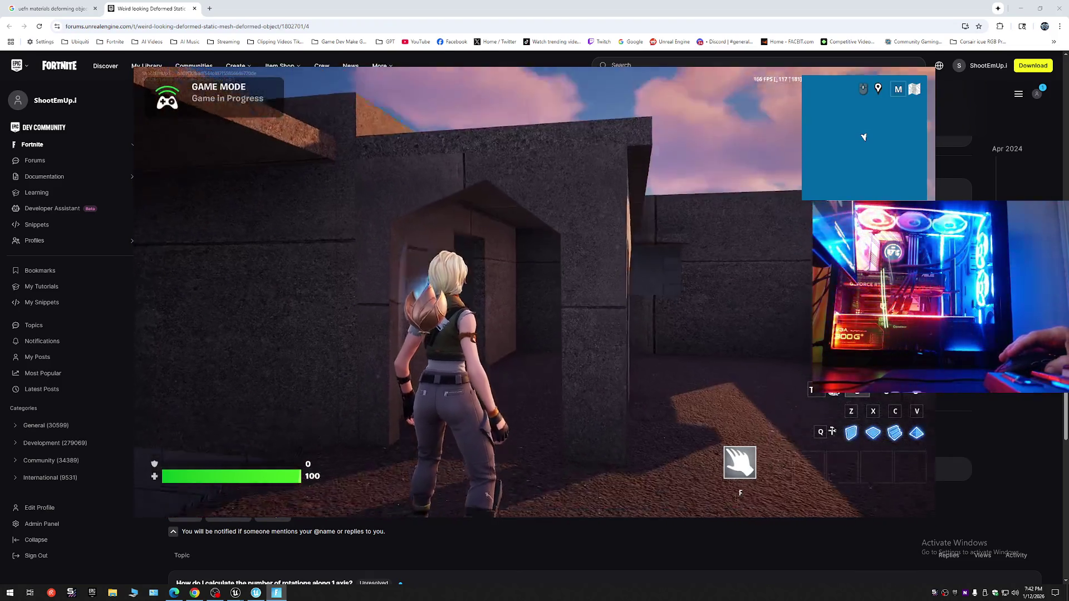
From the menu's Exit tab, choose Return to Lobby and confirm leaving the session.
{"action": "key", "text": "Escape"}
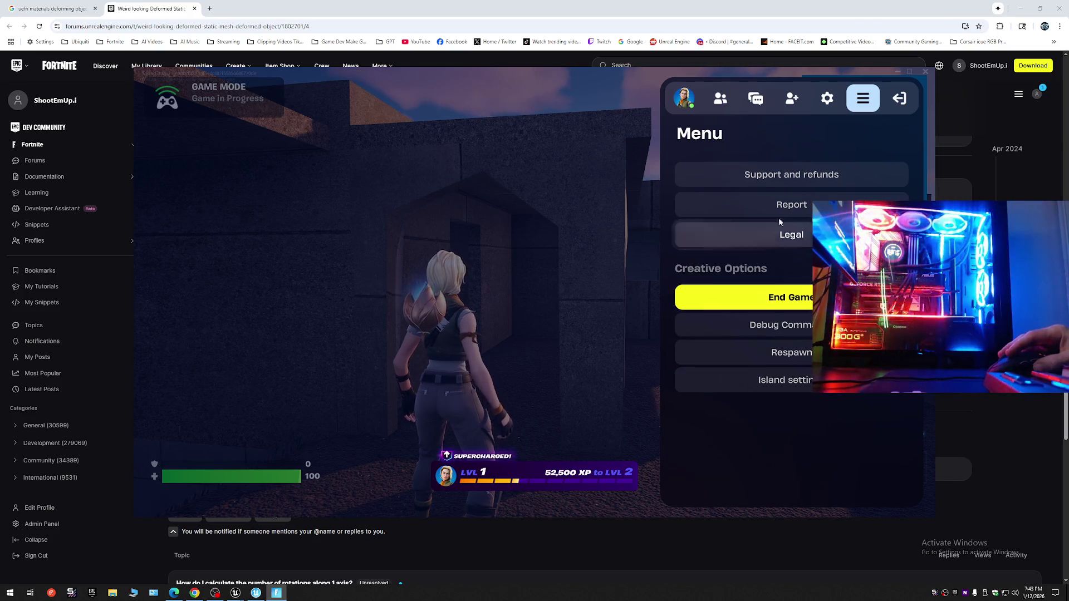
{"action": "left_click", "coordinate": [899, 102]}
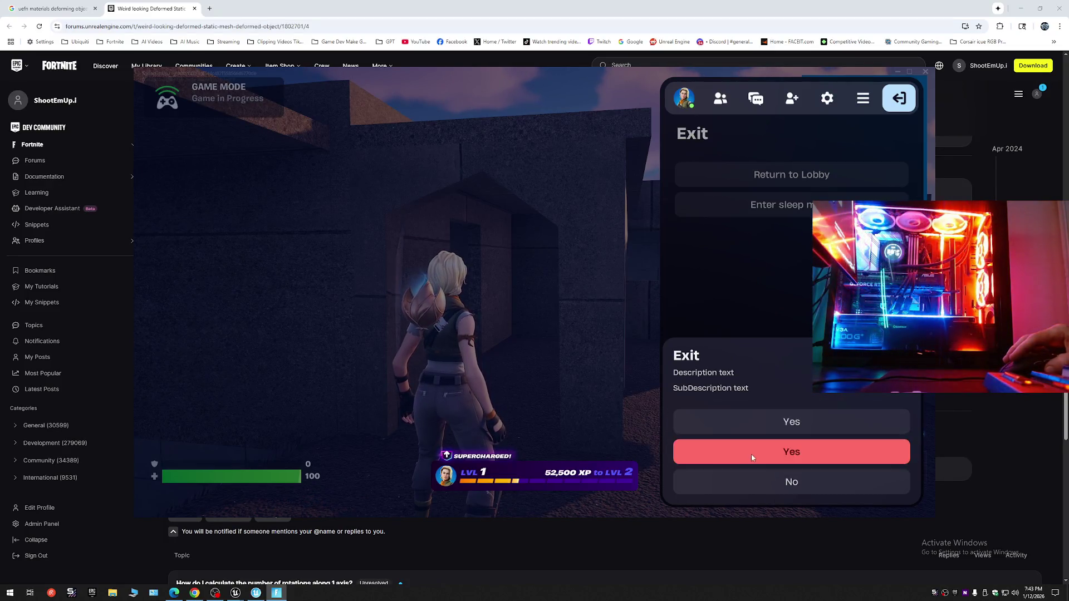
{"action": "left_click", "coordinate": [758, 478]}
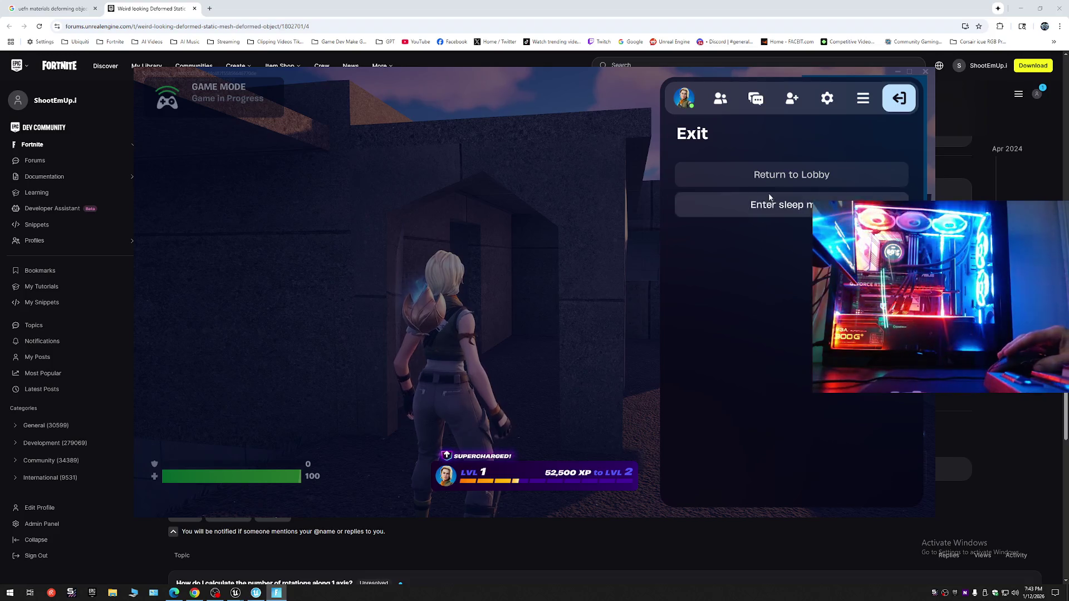
{"action": "left_click", "coordinate": [771, 177]}
{"action": "left_click", "coordinate": [784, 455]}
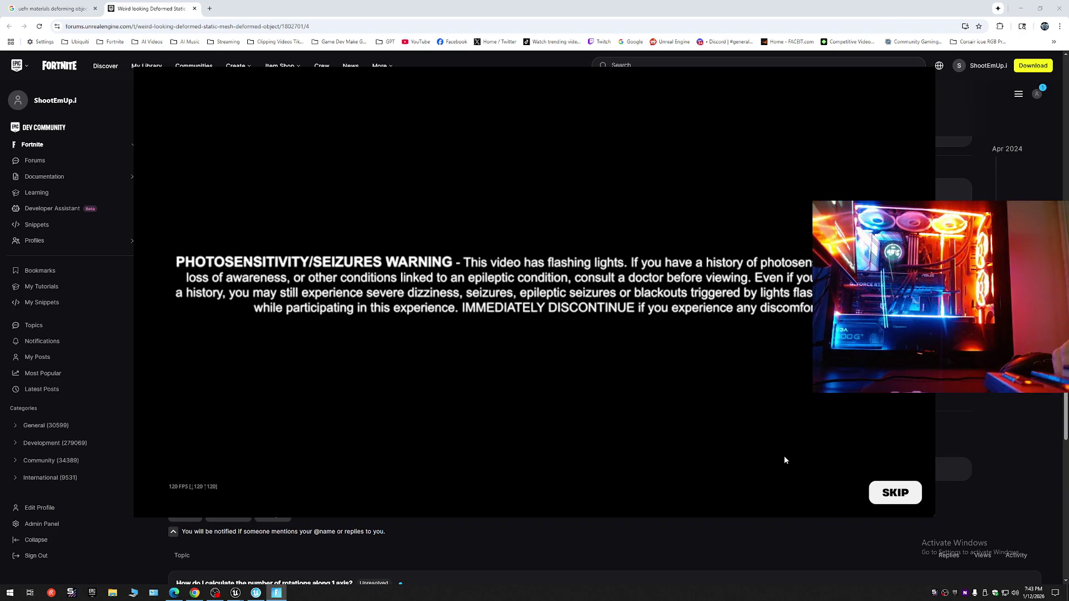
Skip the warning, keep Fullscreen 2560 x 1440 in Video settings, then turn Nanite Virtualized Geometry On.
{"action": "left_click", "coordinate": [885, 501]}
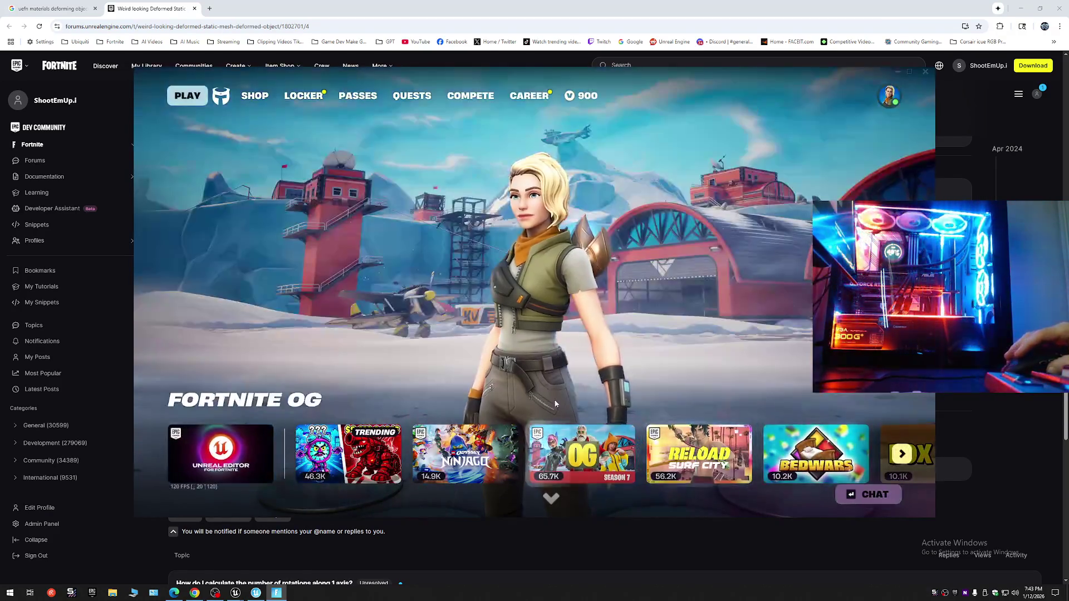
{"action": "left_click", "coordinate": [888, 95]}
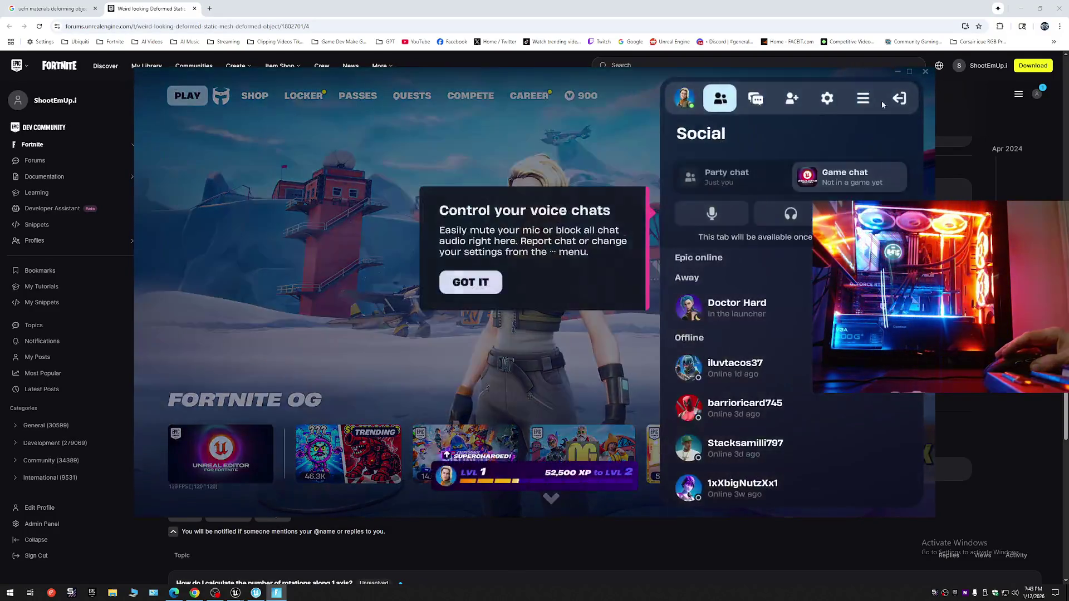
{"action": "left_click", "coordinate": [826, 97]}
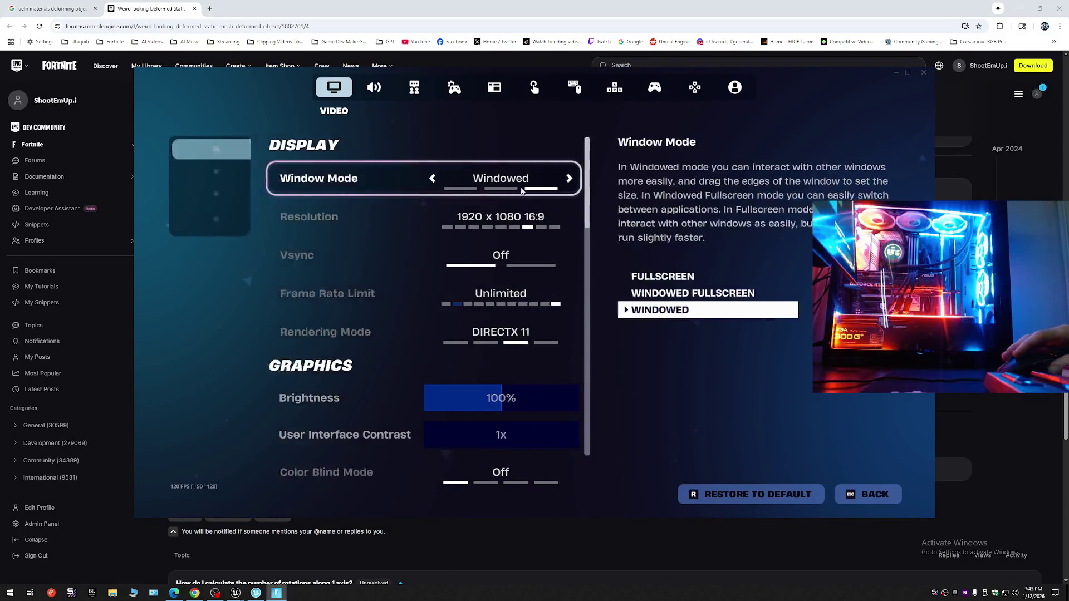
{"action": "left_click", "coordinate": [364, 177]}
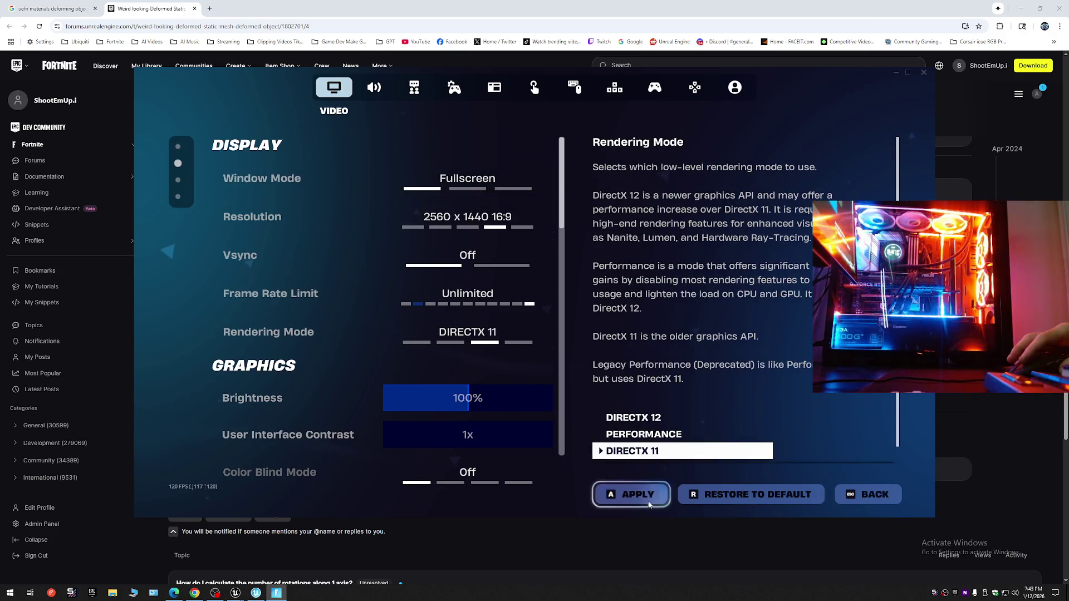
{"action": "left_click", "coordinate": [622, 495]}
{"action": "left_click", "coordinate": [471, 398]}
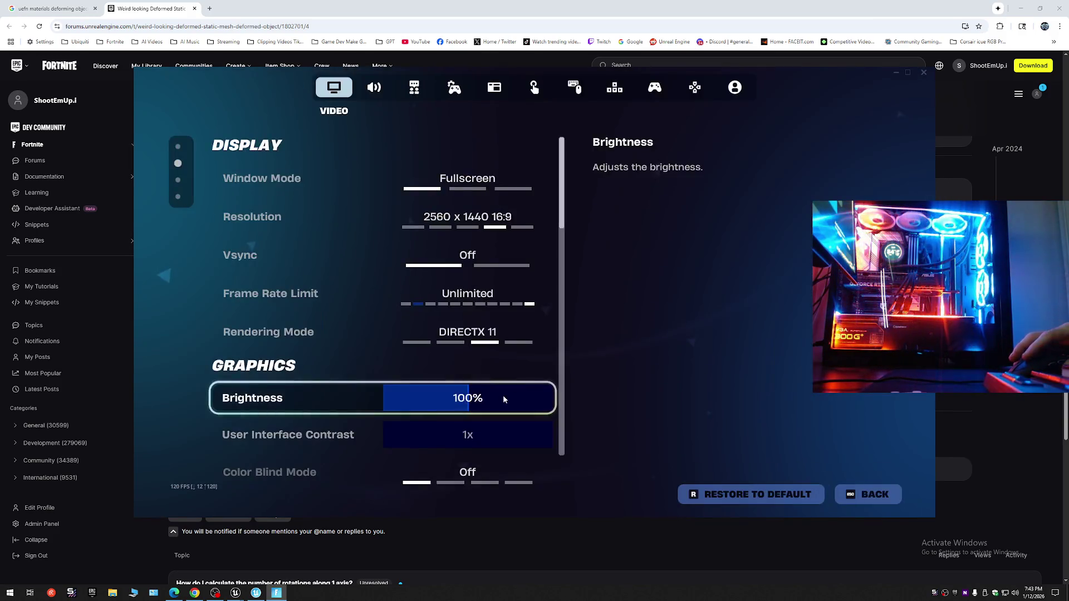
{"action": "scroll", "coordinate": [532, 381], "scroll_direction": "down", "scroll_amount": 2}
{"action": "scroll", "coordinate": [532, 380], "scroll_direction": "down", "scroll_amount": 1}
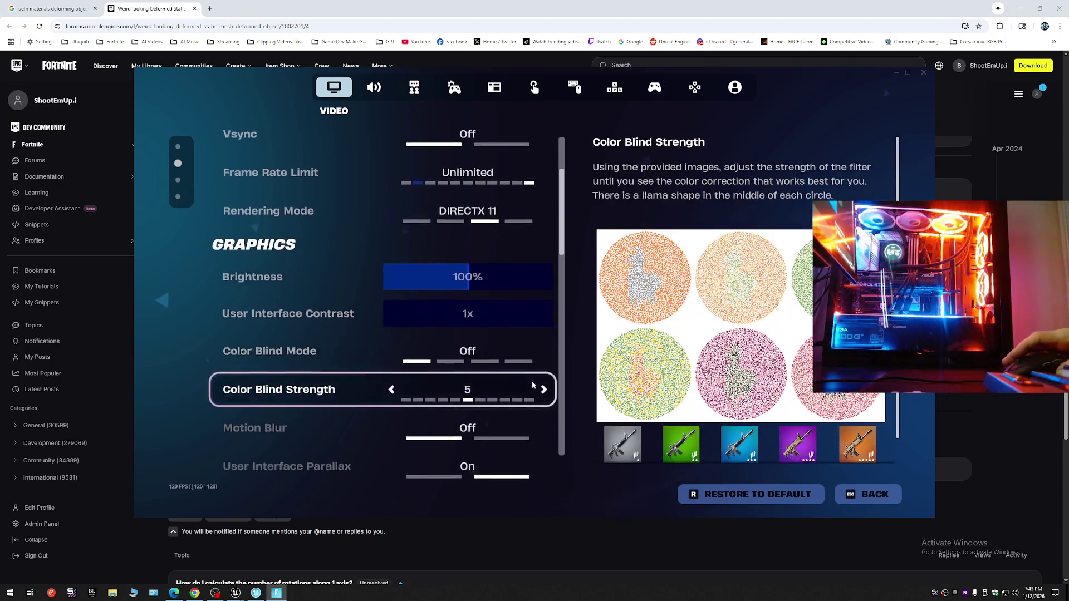
{"action": "scroll", "coordinate": [532, 385], "scroll_direction": "up", "scroll_amount": 1}
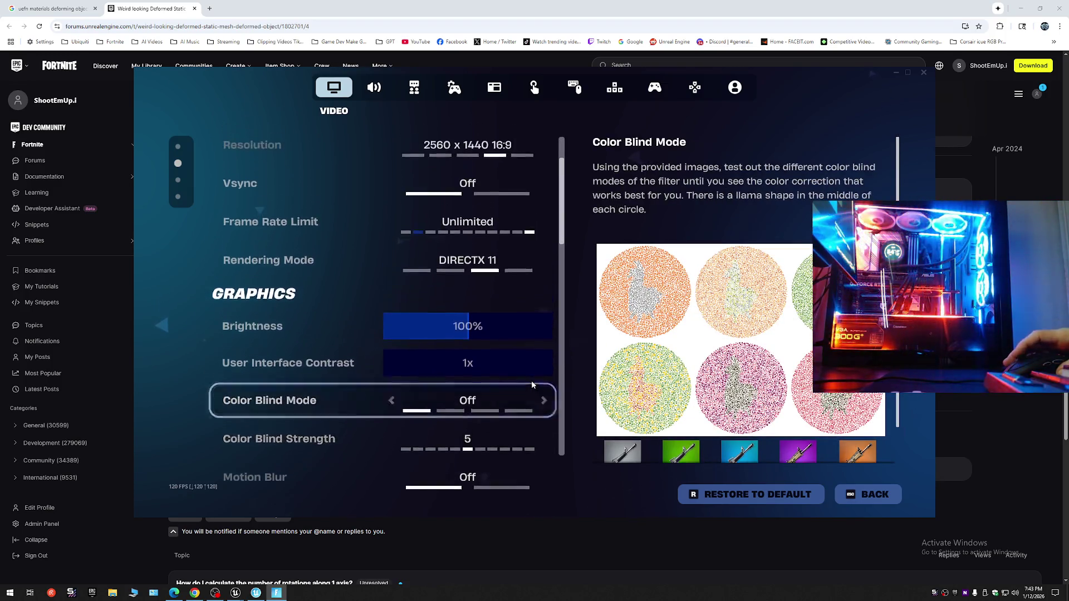
{"action": "scroll", "coordinate": [531, 382], "scroll_direction": "up", "scroll_amount": 2}
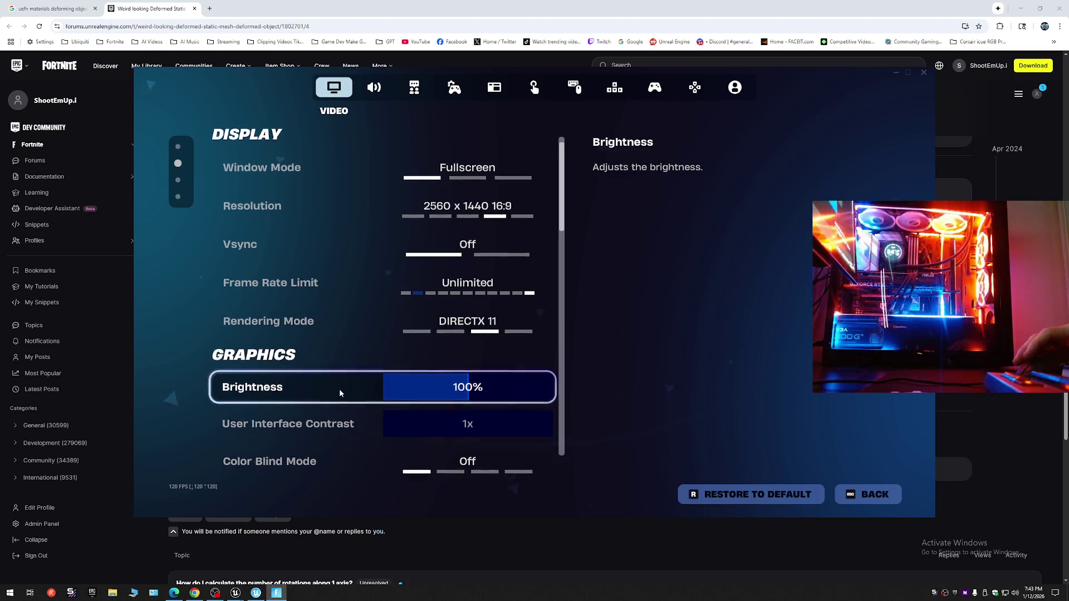
{"action": "scroll", "coordinate": [339, 388], "scroll_direction": "down", "scroll_amount": 3}
{"action": "scroll", "coordinate": [339, 391], "scroll_direction": "down", "scroll_amount": 1}
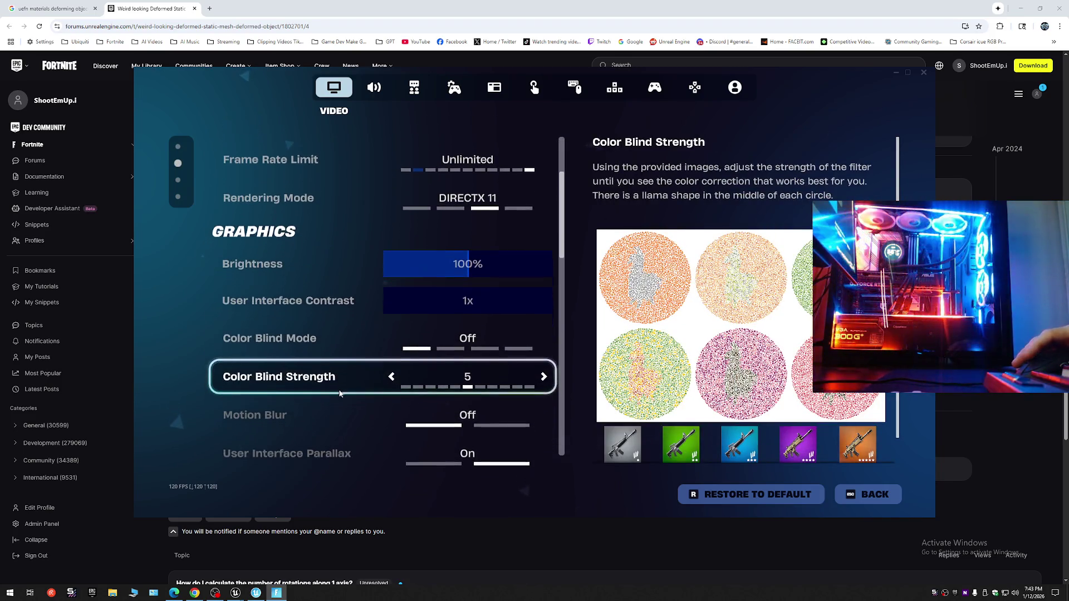
{"action": "scroll", "coordinate": [334, 391], "scroll_direction": "down", "scroll_amount": 1}
{"action": "scroll", "coordinate": [328, 390], "scroll_direction": "down", "scroll_amount": 2}
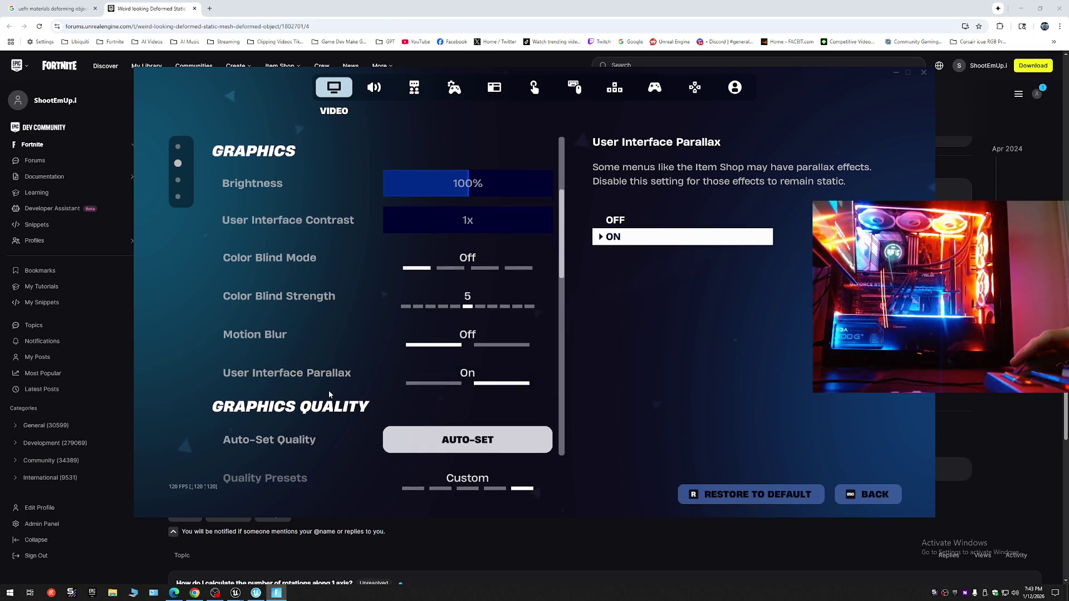
{"action": "scroll", "coordinate": [328, 400], "scroll_direction": "down", "scroll_amount": 1}
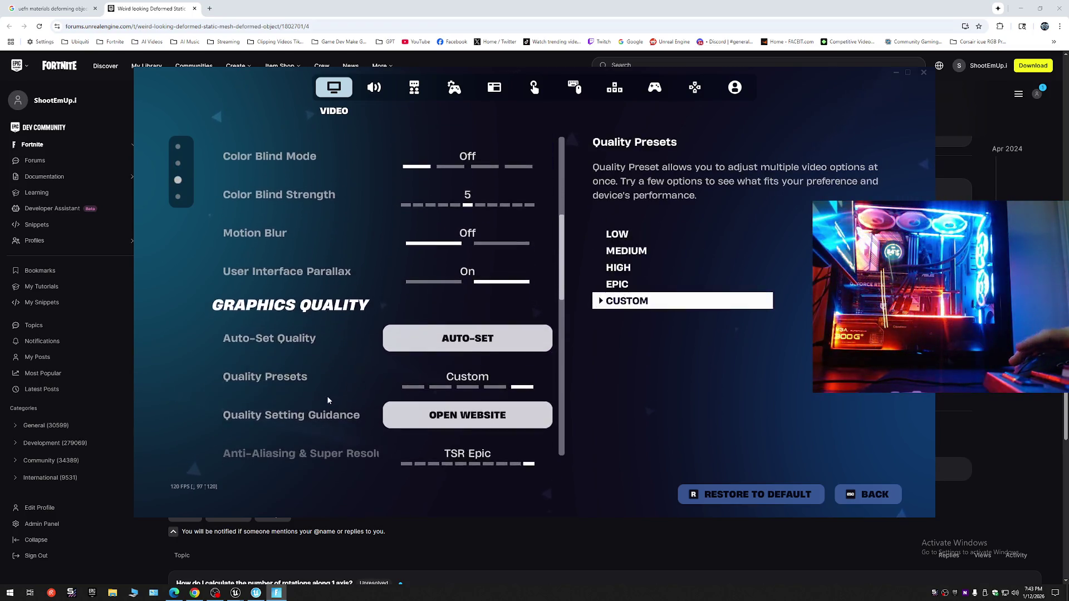
{"action": "scroll", "coordinate": [327, 395], "scroll_direction": "down", "scroll_amount": 2}
{"action": "scroll", "coordinate": [327, 400], "scroll_direction": "down", "scroll_amount": 1}
{"action": "scroll", "coordinate": [327, 408], "scroll_direction": "down", "scroll_amount": 1}
{"action": "scroll", "coordinate": [326, 403], "scroll_direction": "down", "scroll_amount": 1}
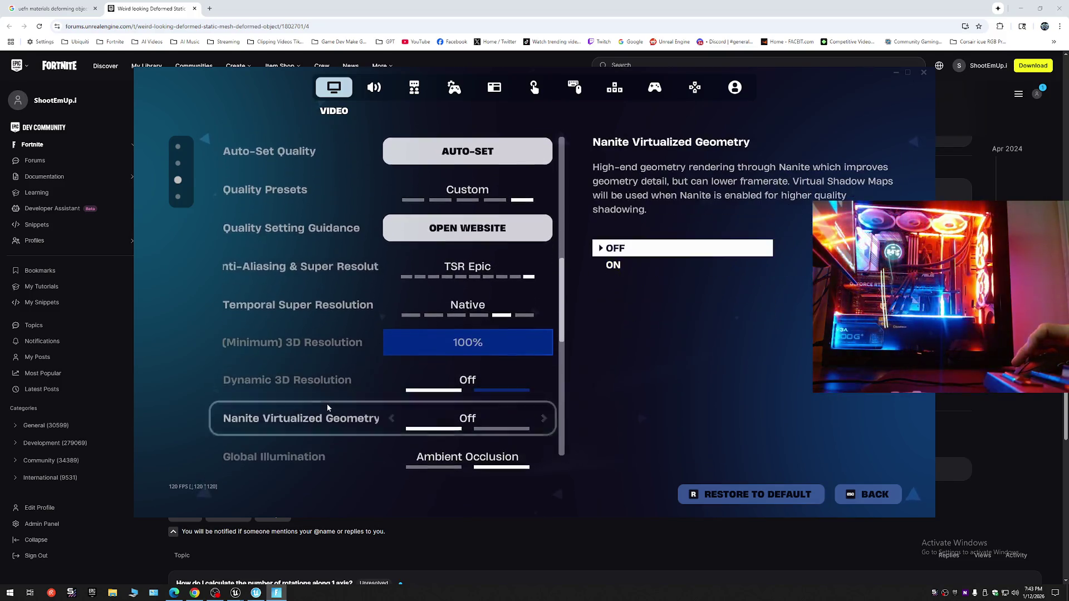
{"action": "scroll", "coordinate": [328, 408], "scroll_direction": "down", "scroll_amount": 1}
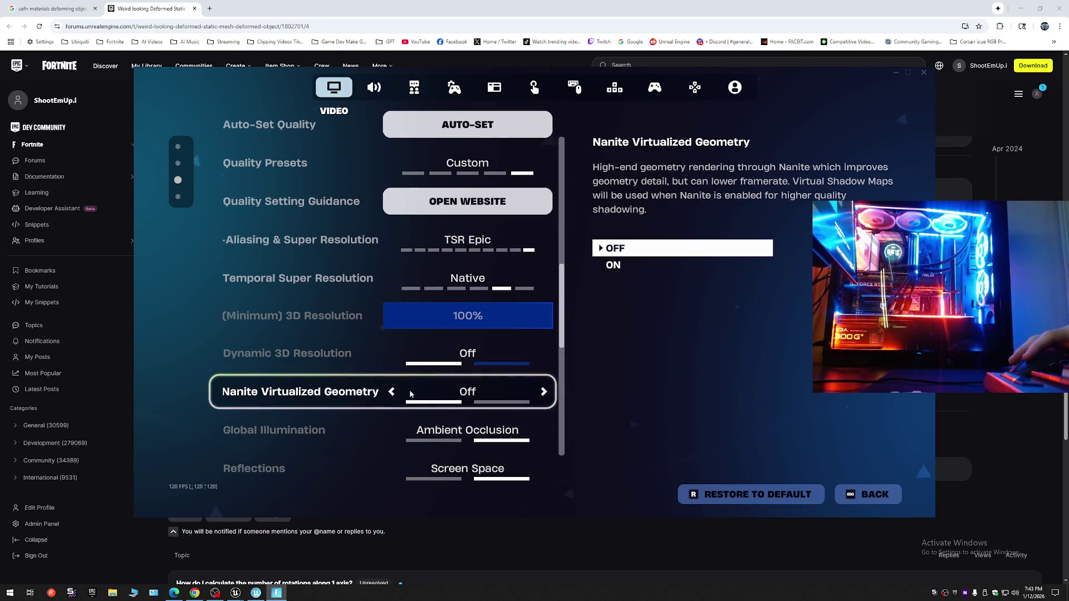
{"action": "left_click", "coordinate": [543, 393]}
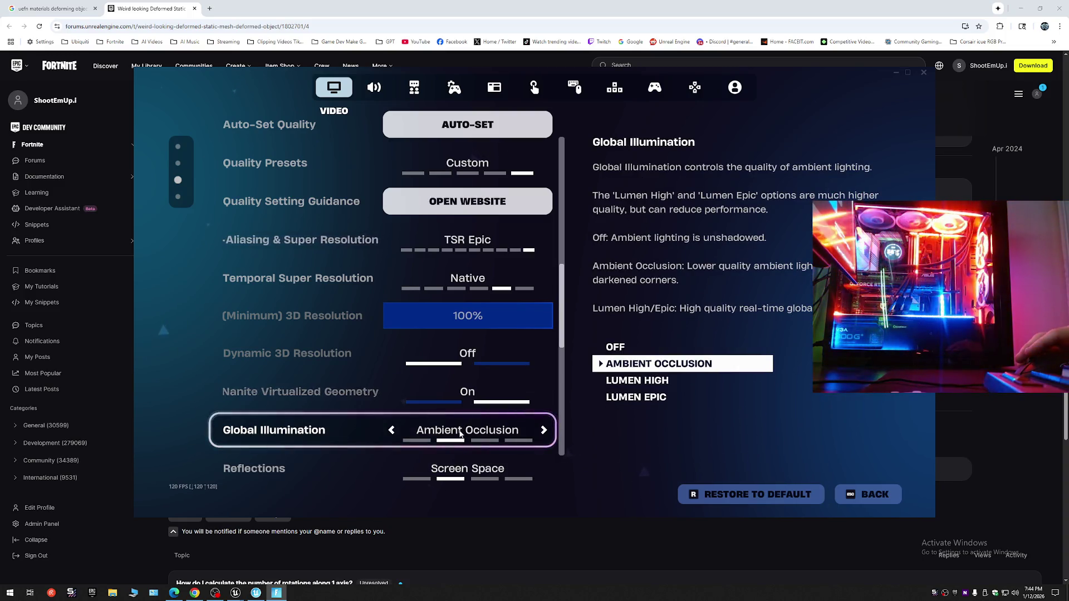
{"action": "scroll", "coordinate": [481, 422], "scroll_direction": "down", "scroll_amount": 2}
{"action": "scroll", "coordinate": [458, 433], "scroll_direction": "down", "scroll_amount": 1}
{"action": "scroll", "coordinate": [458, 433], "scroll_direction": "down", "scroll_amount": 1}
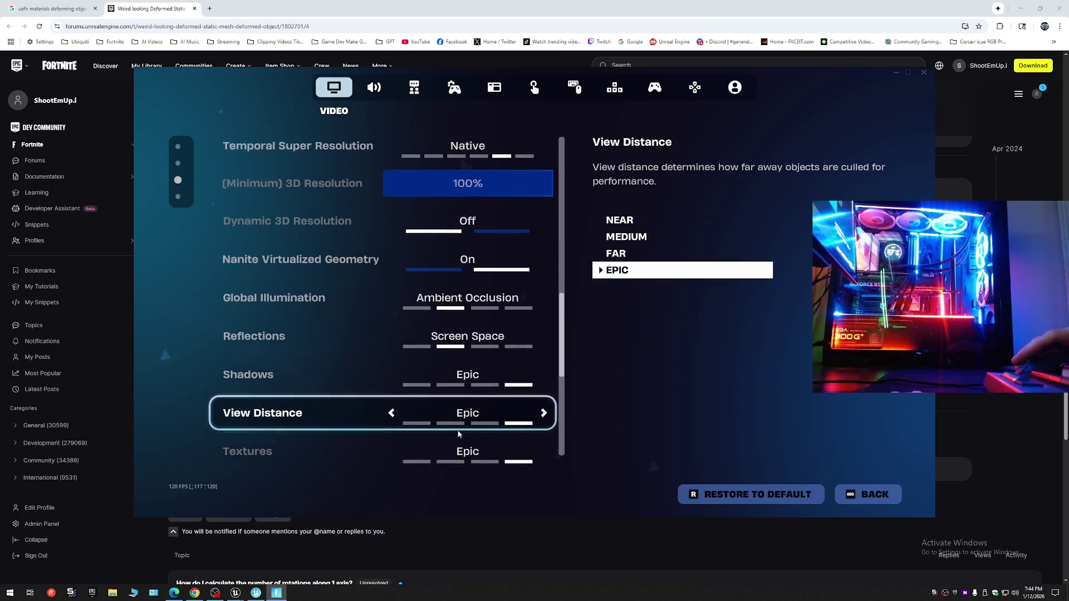
{"action": "scroll", "coordinate": [459, 434], "scroll_direction": "down", "scroll_amount": 1}
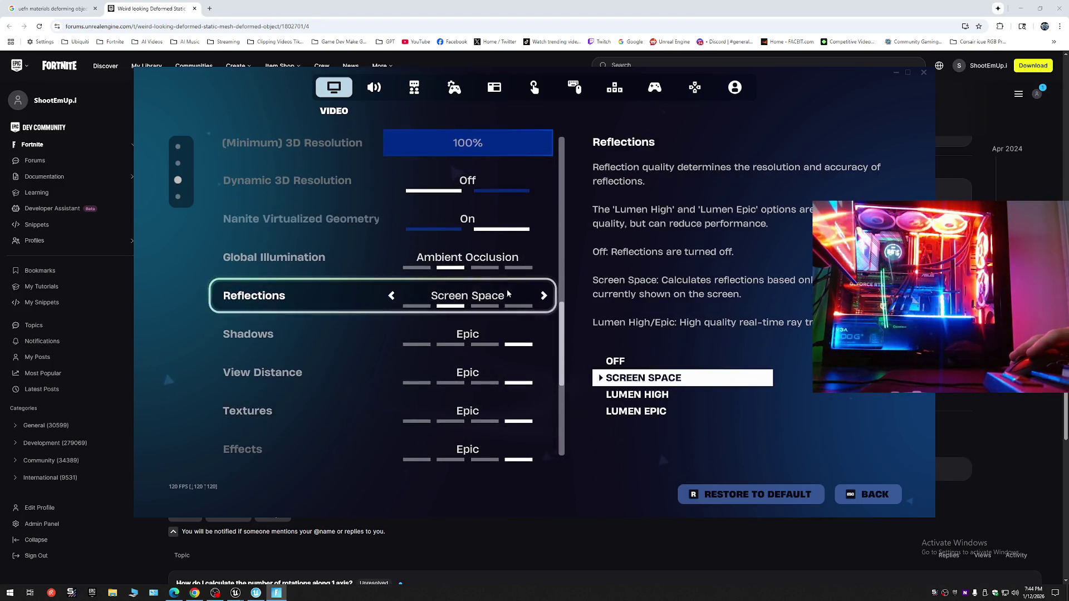
Set Reflections to Lumen Epic, apply the video changes and return to the lobby.
{"action": "left_click", "coordinate": [543, 297]}
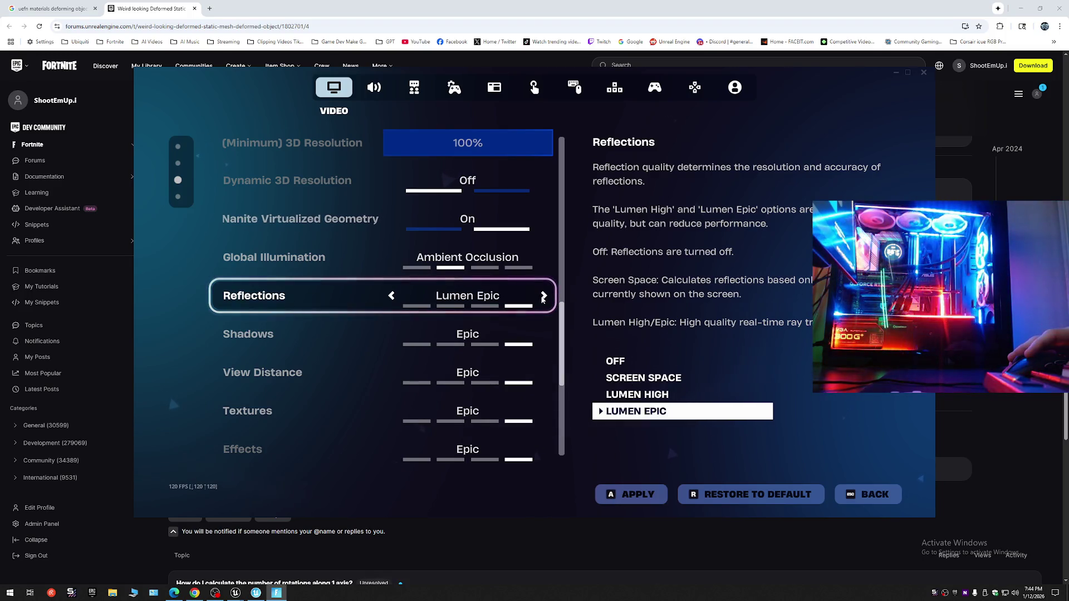
{"action": "scroll", "coordinate": [512, 414], "scroll_direction": "down", "scroll_amount": 2}
{"action": "scroll", "coordinate": [512, 420], "scroll_direction": "down", "scroll_amount": 2}
{"action": "scroll", "coordinate": [512, 416], "scroll_direction": "down", "scroll_amount": 1}
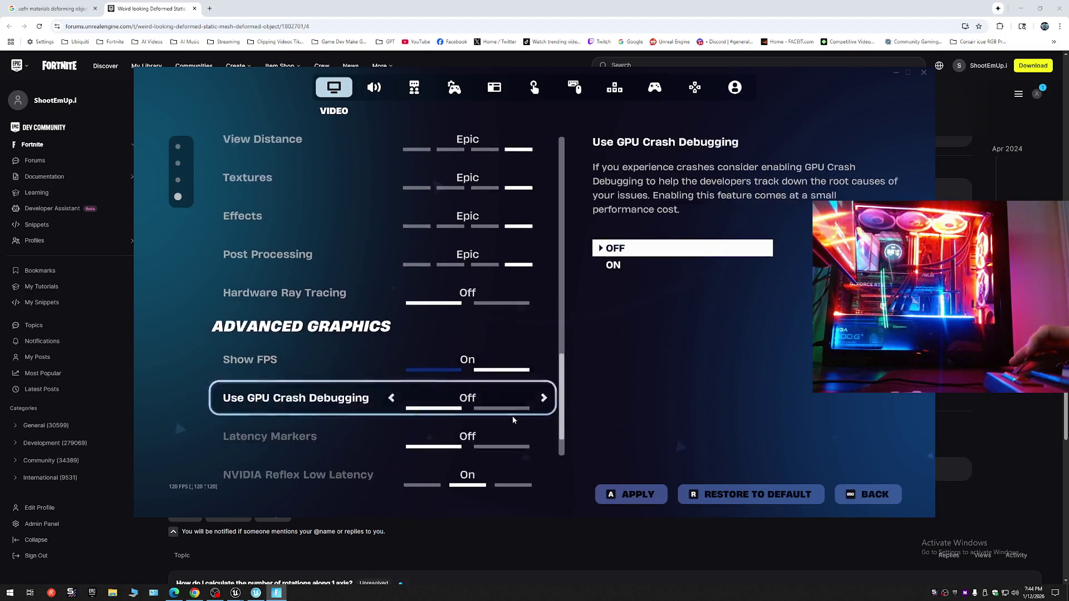
{"action": "scroll", "coordinate": [512, 416], "scroll_direction": "down", "scroll_amount": 1}
{"action": "scroll", "coordinate": [512, 416], "scroll_direction": "down", "scroll_amount": 2}
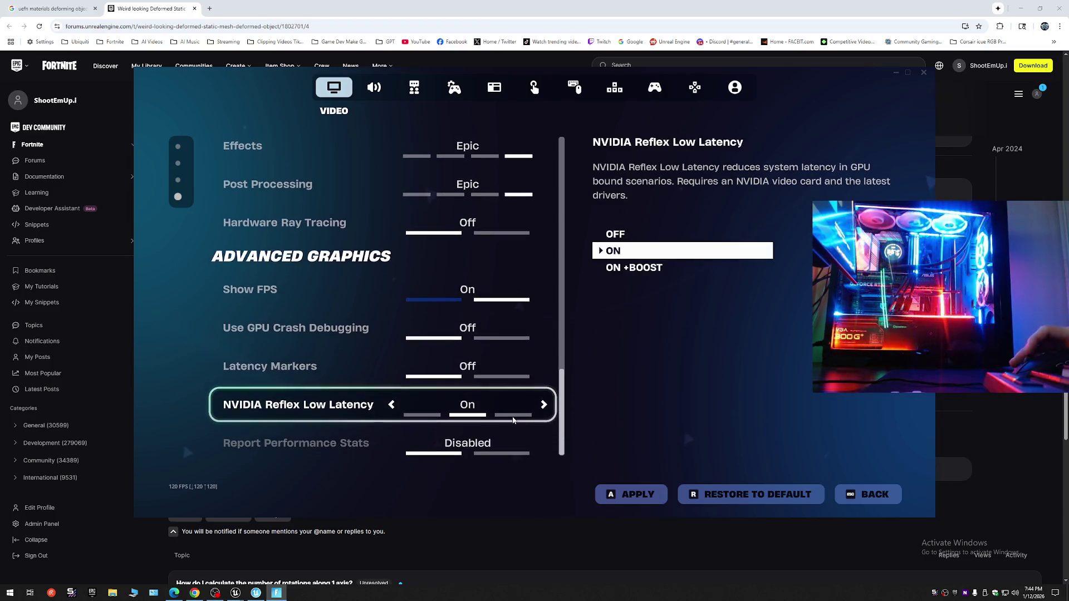
{"action": "left_click", "coordinate": [642, 495]}
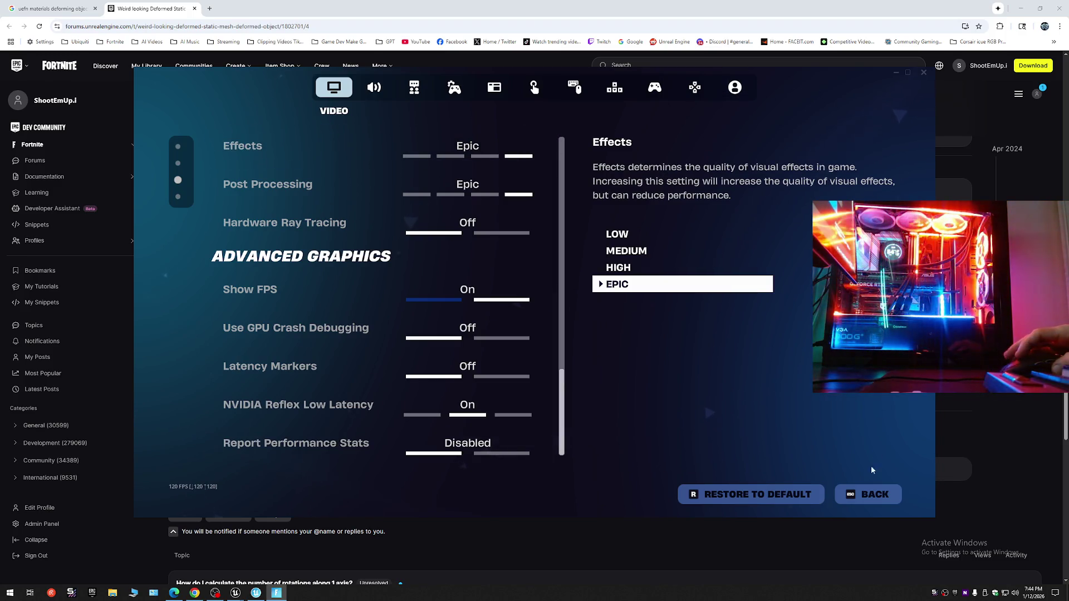
{"action": "left_click", "coordinate": [868, 495]}
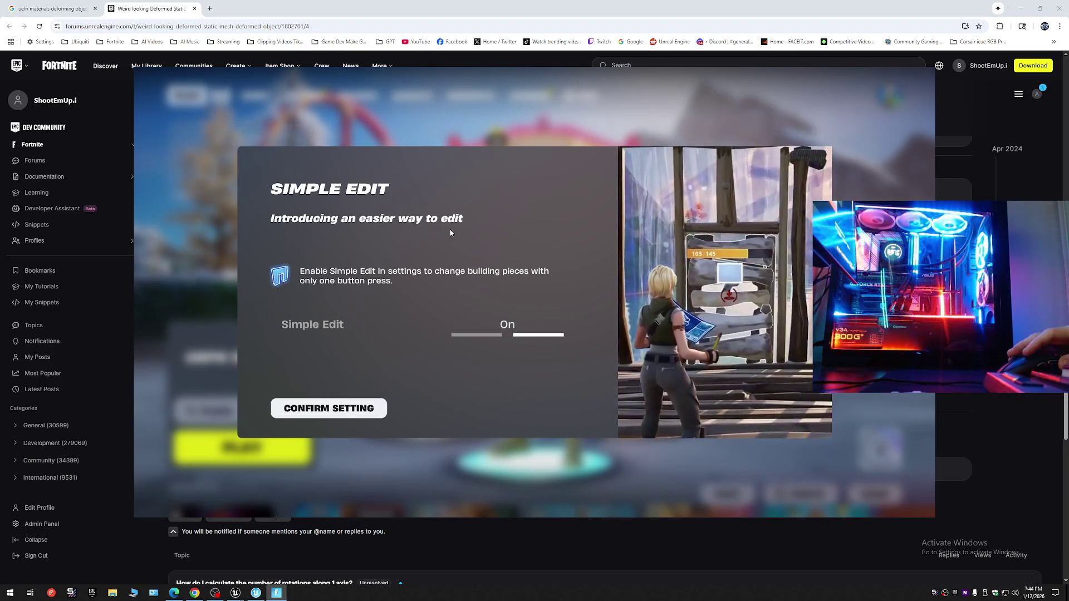
Confirm the Simple Edit and Simple Build introductions, keeping both On.
{"action": "left_click", "coordinate": [339, 409]}
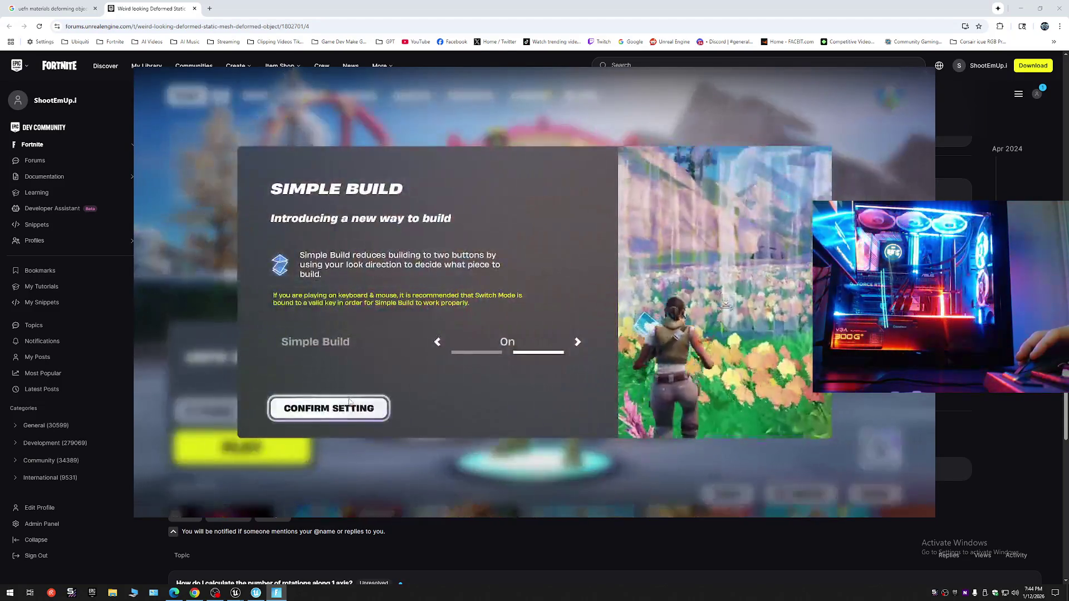
{"action": "left_click", "coordinate": [338, 409]}
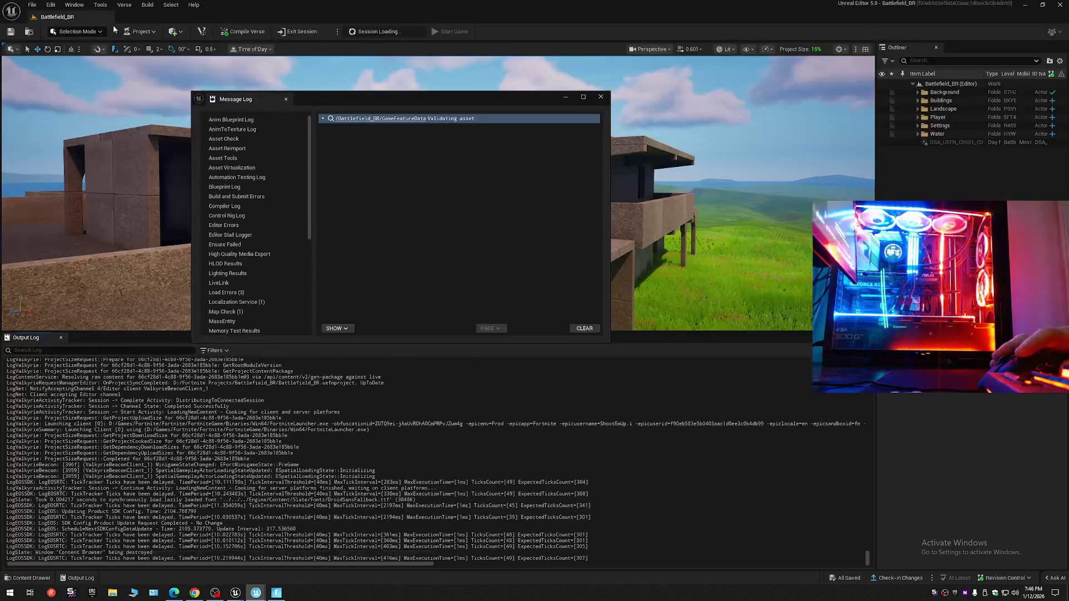
Clear and close the Message Log, then close the Output Log to enlarge the viewport.
{"action": "left_click", "coordinate": [584, 328]}
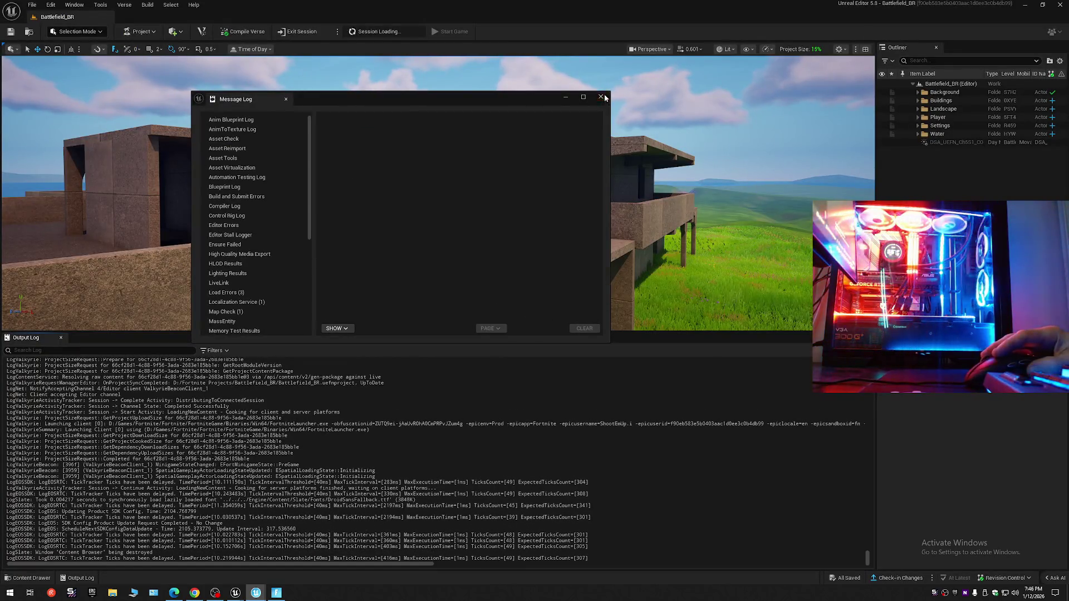
{"action": "left_click", "coordinate": [600, 97]}
{"action": "left_click", "coordinate": [60, 338]}
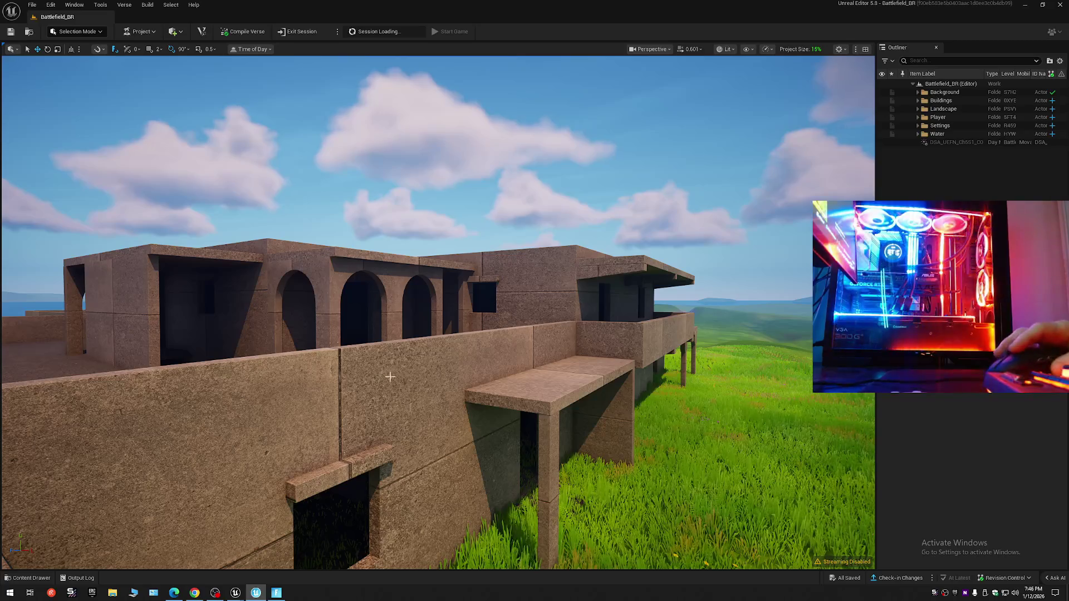
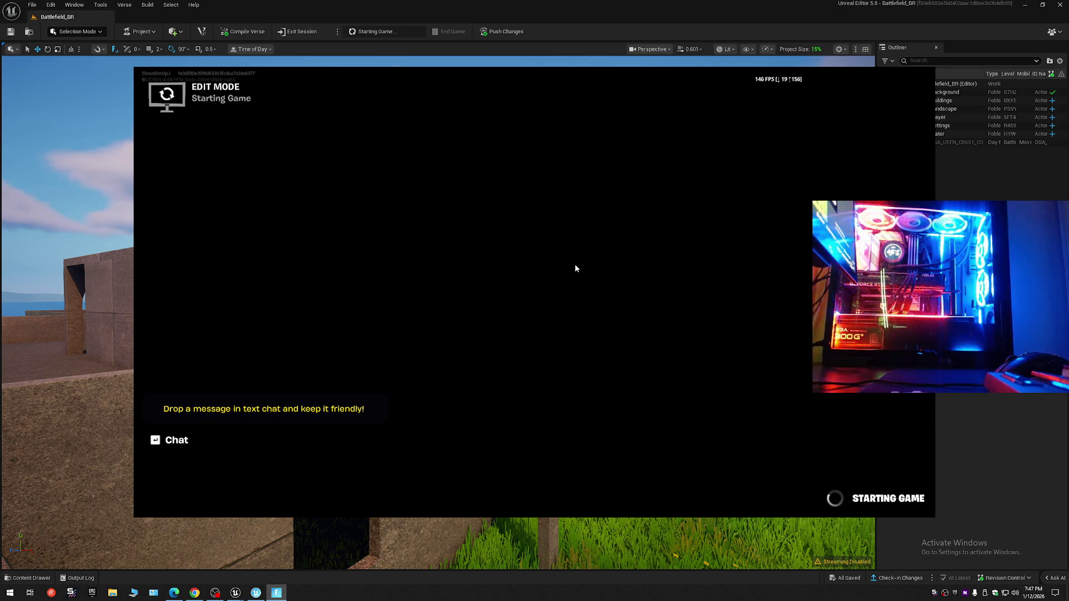
Toggle the inventory and text chat repeatedly with Tab, Enter and Escape hotkeys.
{"action": "key", "text": "Tab"}
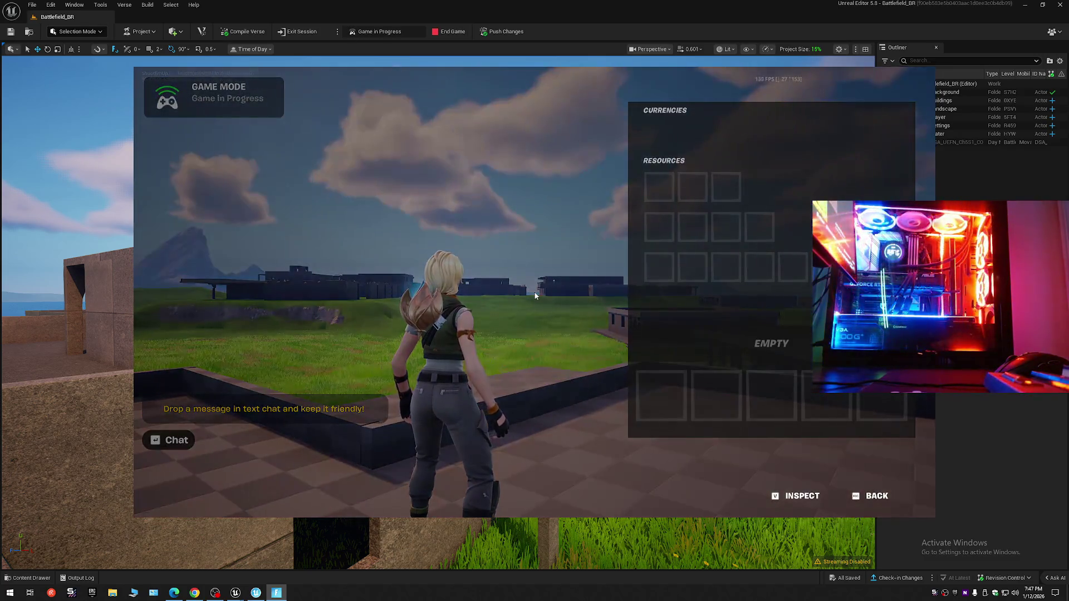
{"action": "key", "text": "Tab"}
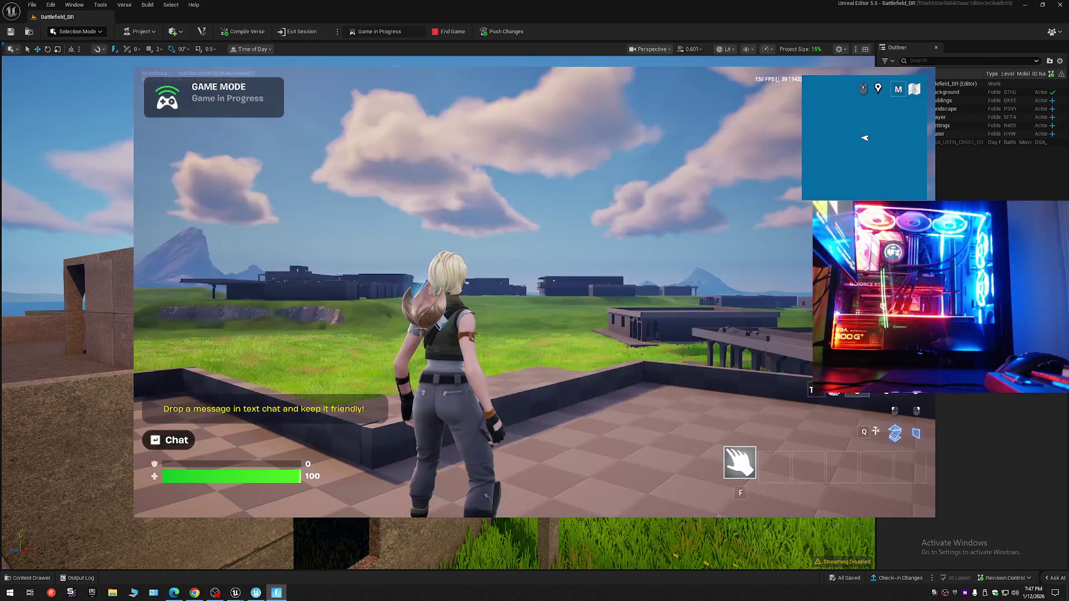
{"action": "key", "text": "Return"}
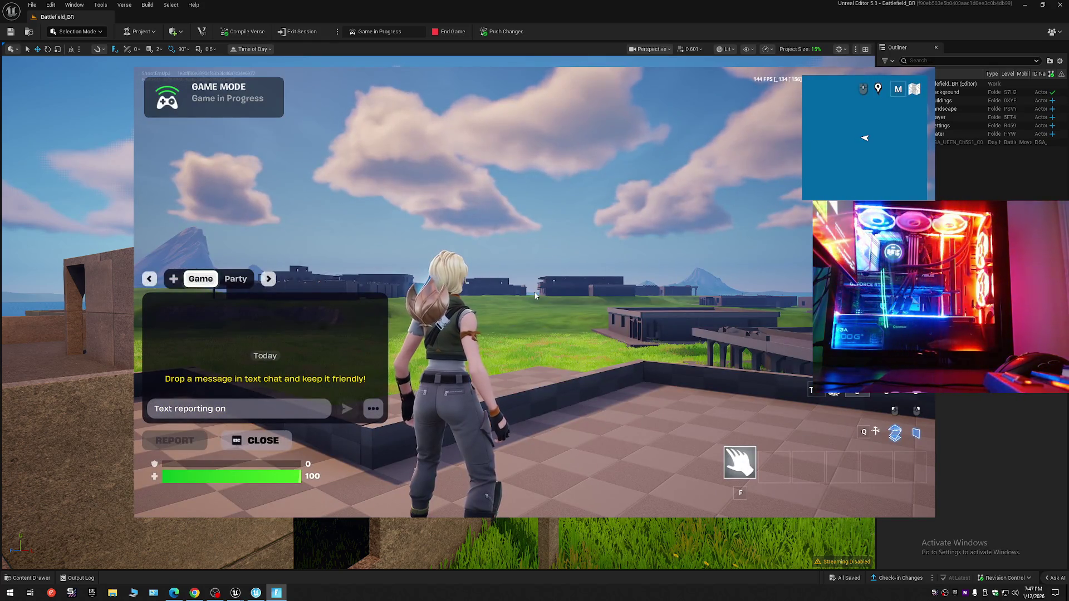
{"action": "key", "text": "Escape"}
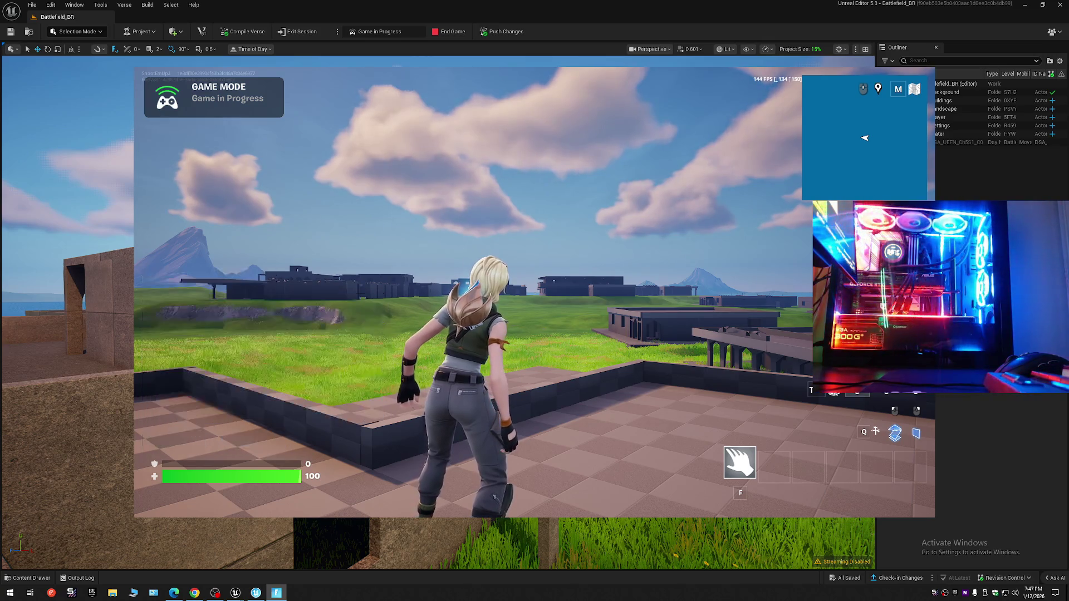
{"action": "key", "text": "Tab"}
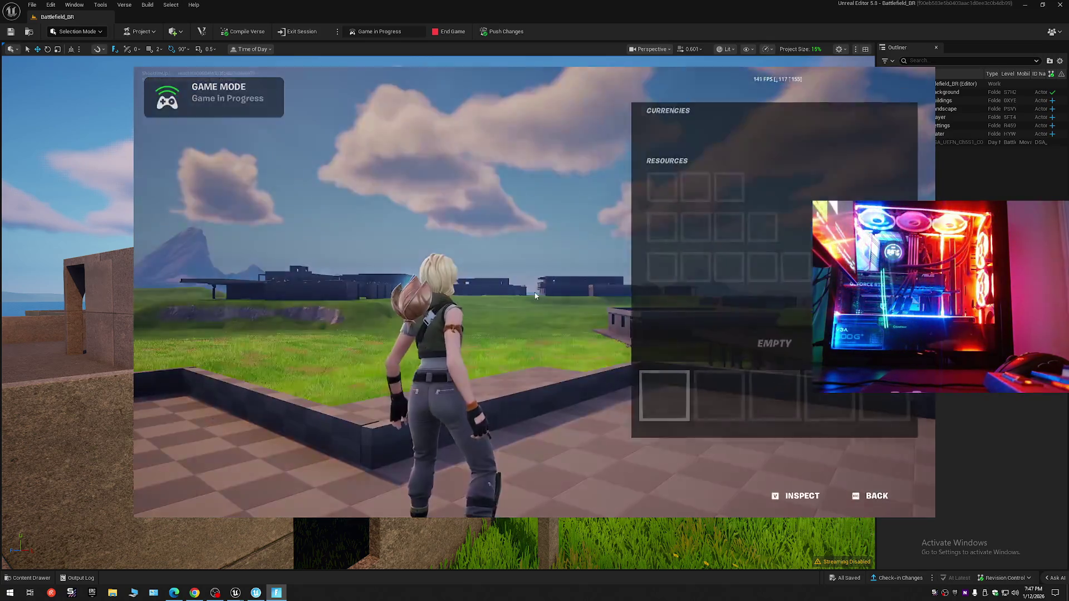
{"action": "key", "text": "Tab"}
{"action": "key", "text": "Return"}
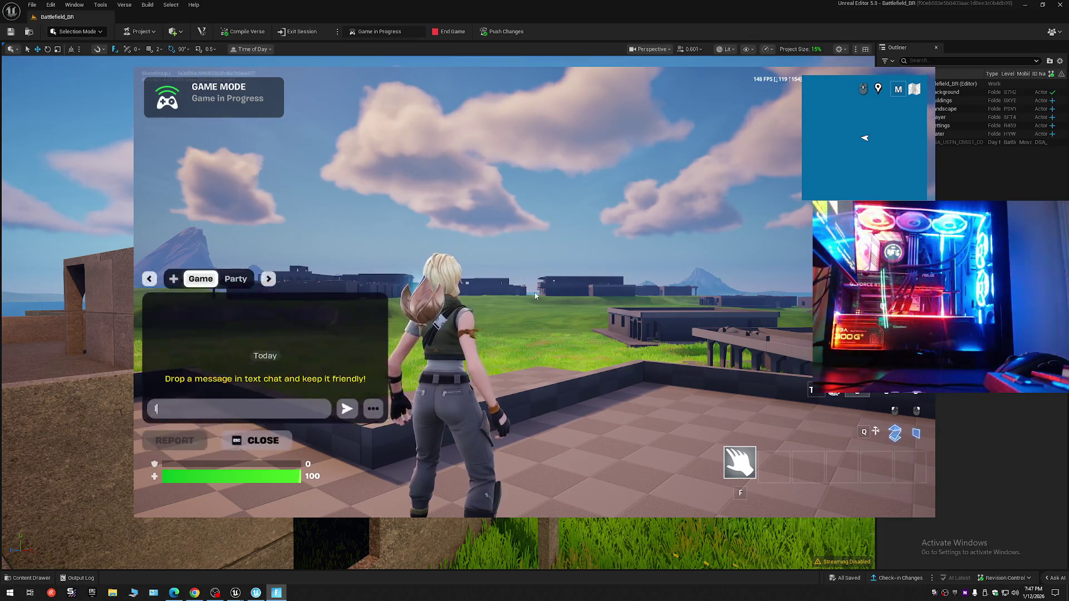
{"action": "key", "text": "Escape"}
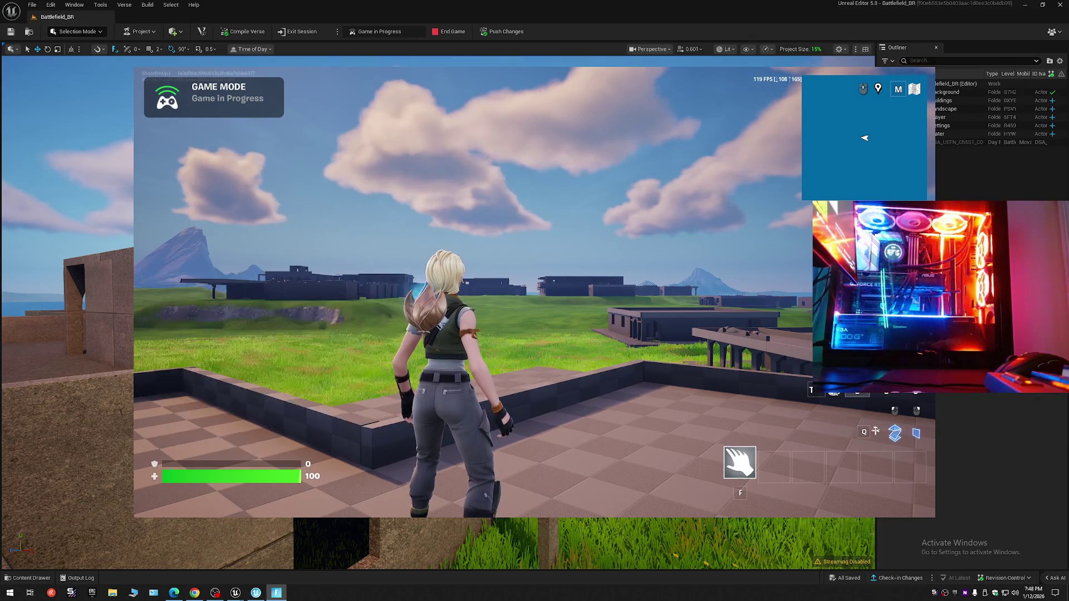
{"action": "key", "text": "Return"}
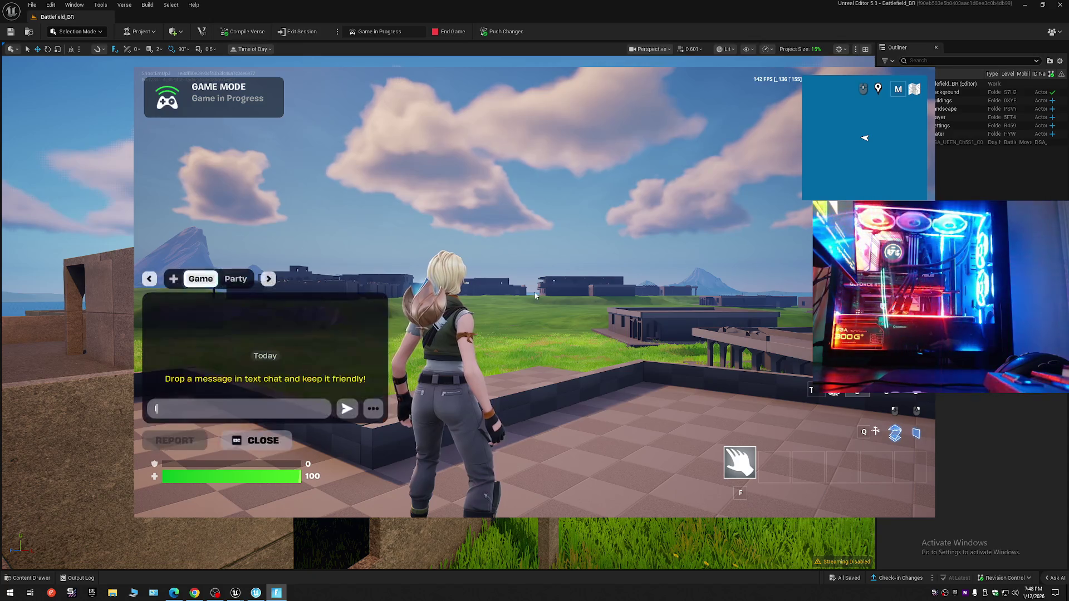
{"action": "key", "text": "Escape"}
{"action": "key", "text": "Tab"}
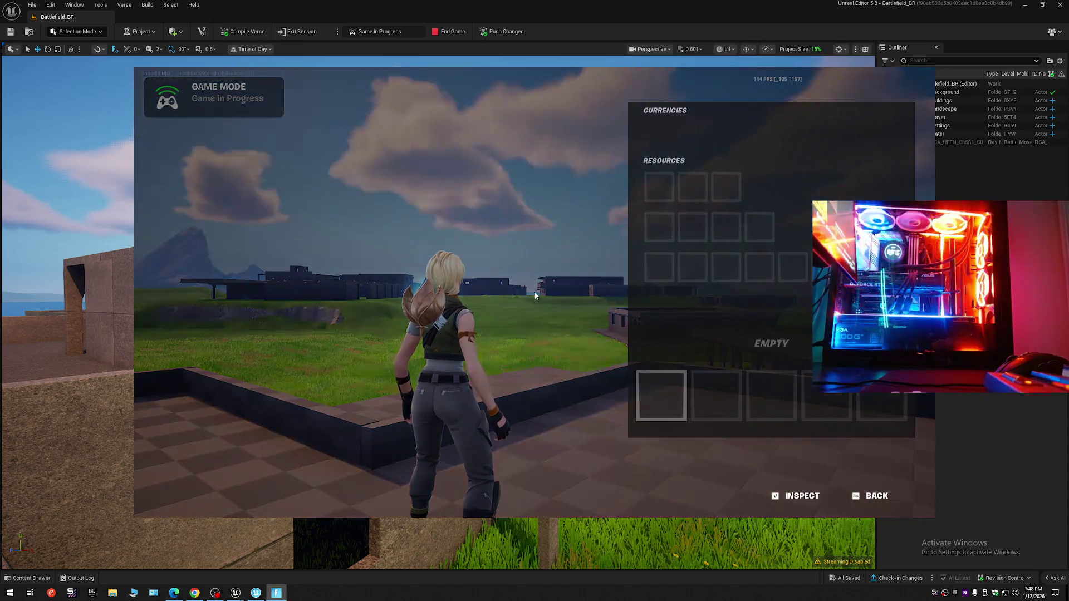
{"action": "key", "text": "Tab"}
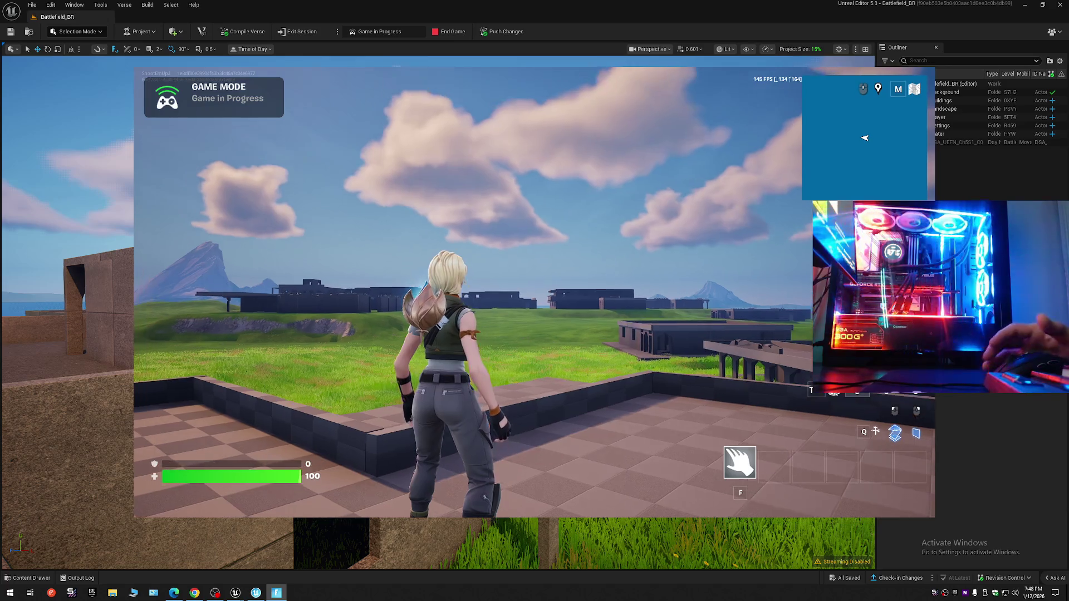
Run the character across the grass toward the stone building, then bring up the in-game menu.
{"action": "key", "text": "w"}
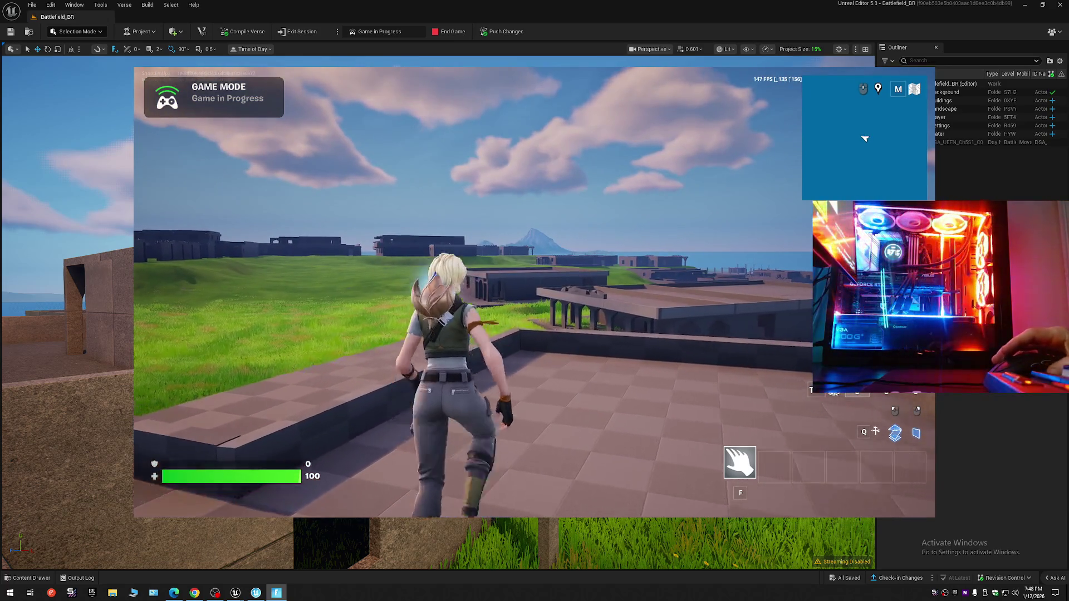
{"action": "key", "text": "w"}
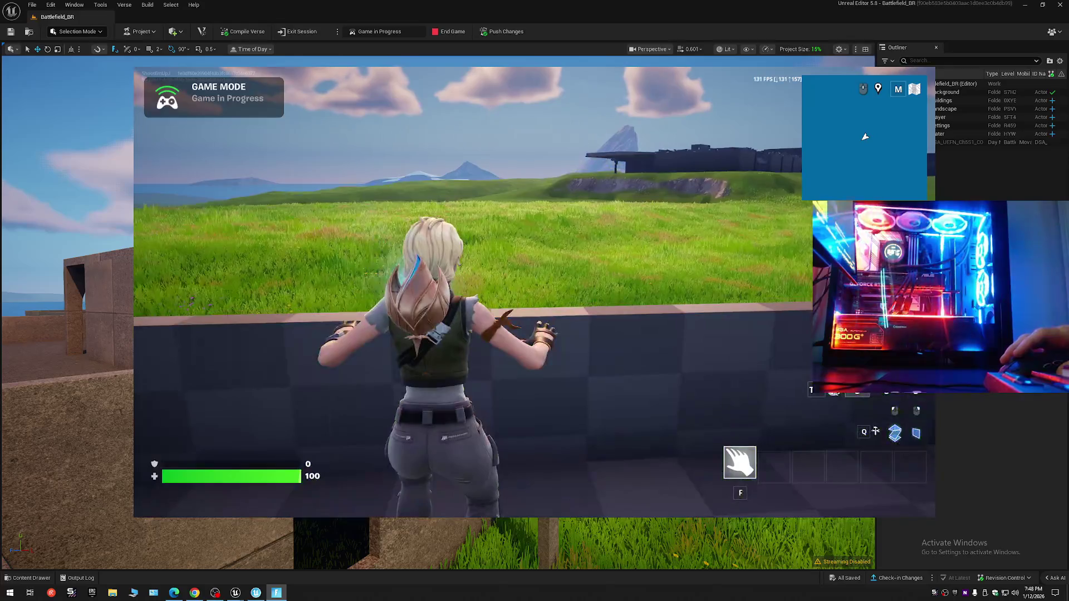
{"action": "key", "text": "w"}
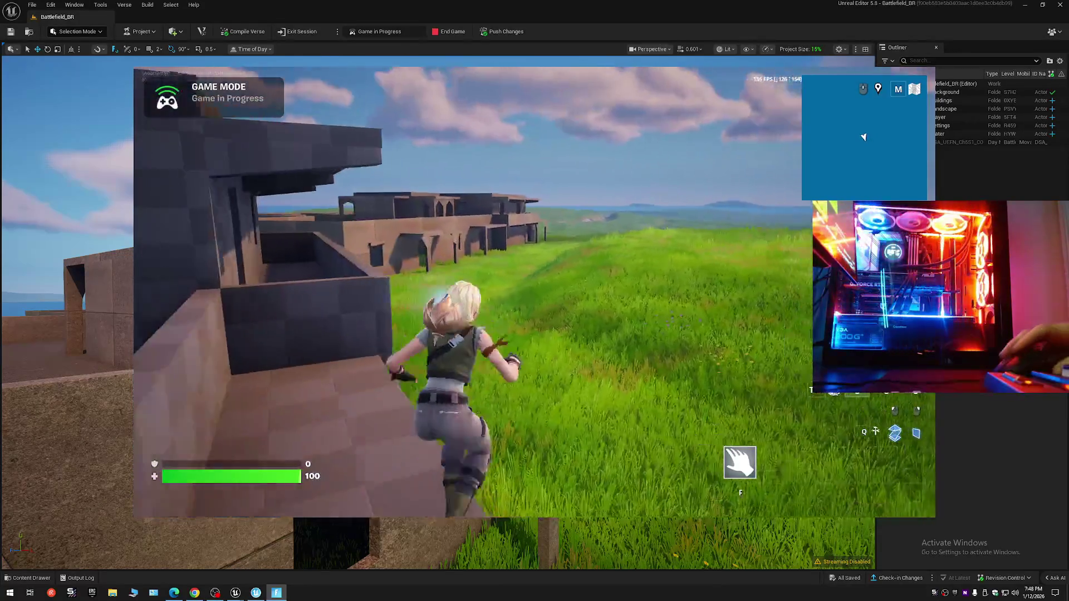
{"action": "key", "text": "w"}
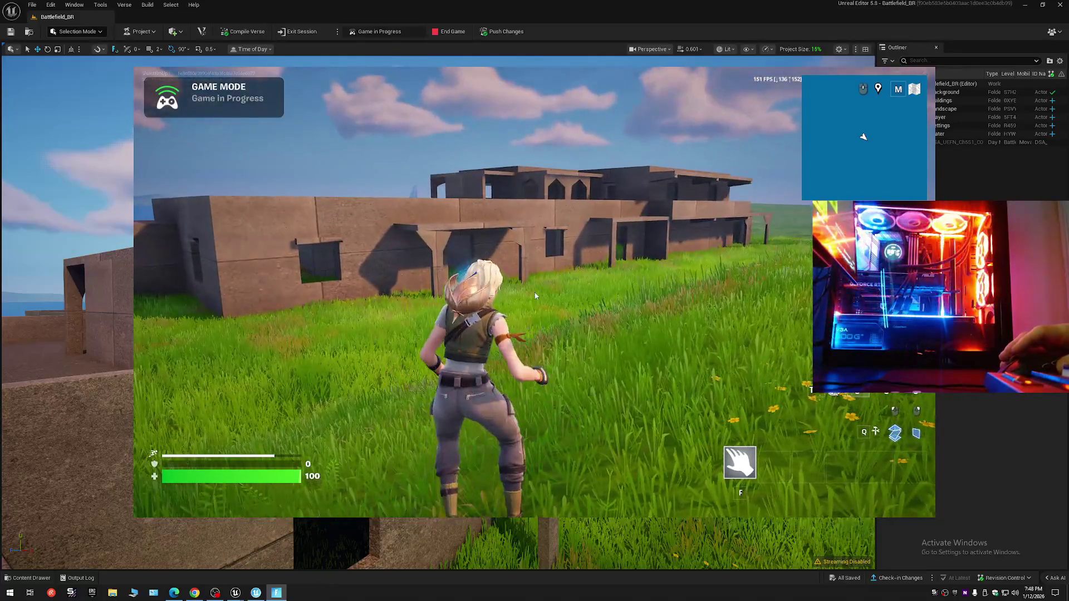
{"action": "key", "text": "Escape"}
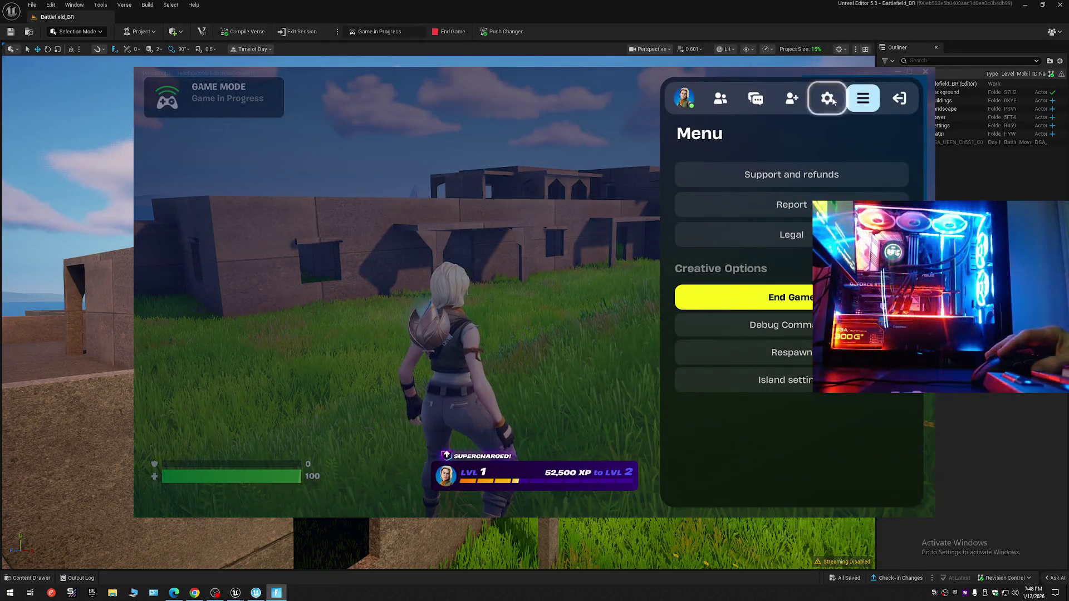
Set video to Fullscreen at 2560 x 1440, keep the changes, and choose DirectX 12 rendering.
{"action": "left_click", "coordinate": [827, 98]}
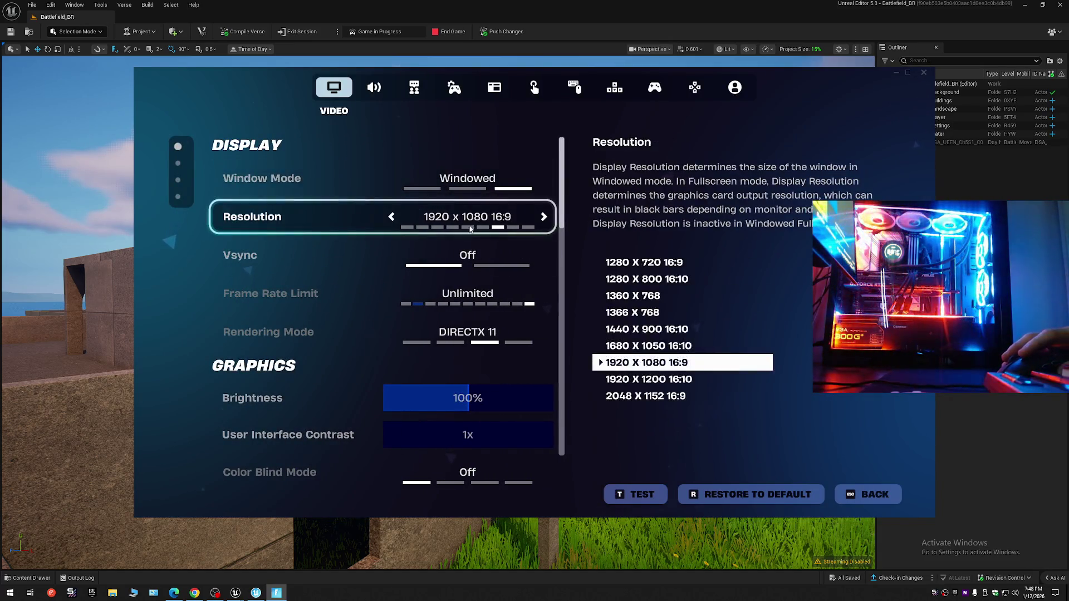
{"action": "left_click", "coordinate": [544, 217]}
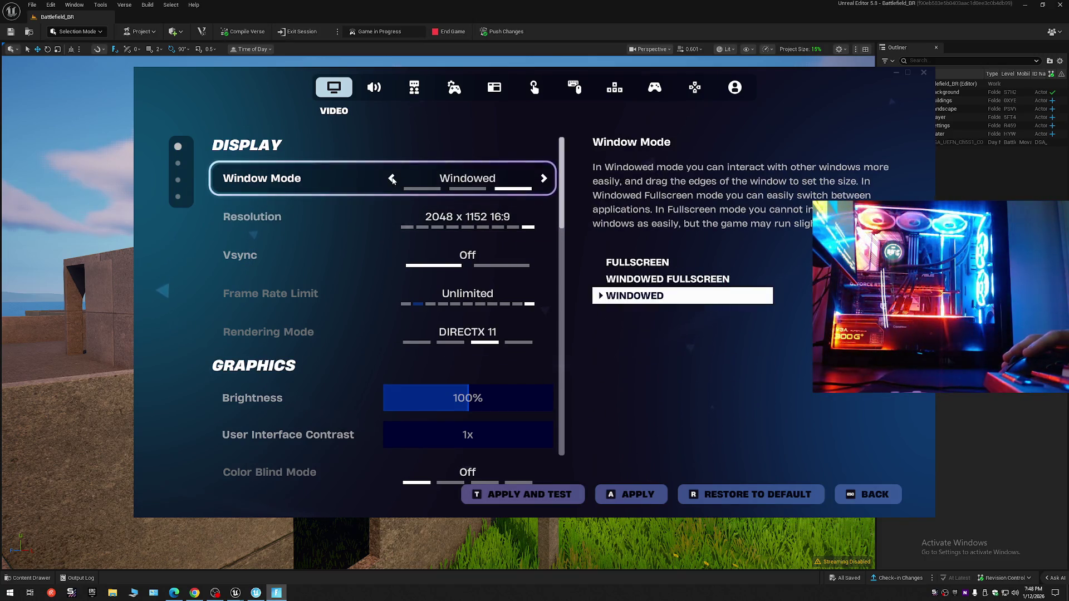
{"action": "left_click", "coordinate": [392, 179]}
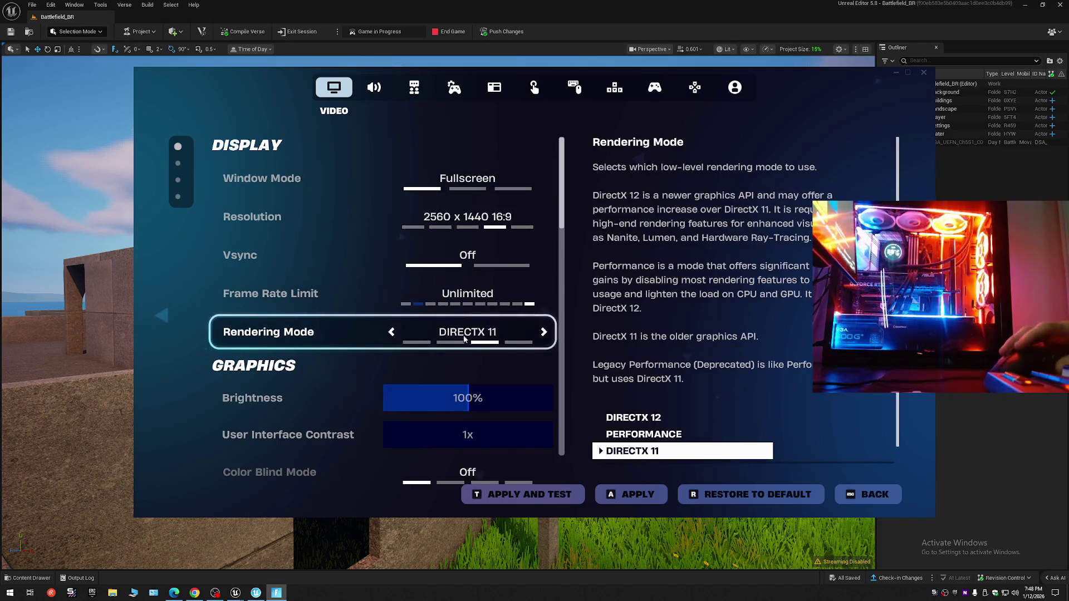
{"action": "left_click", "coordinate": [610, 493]}
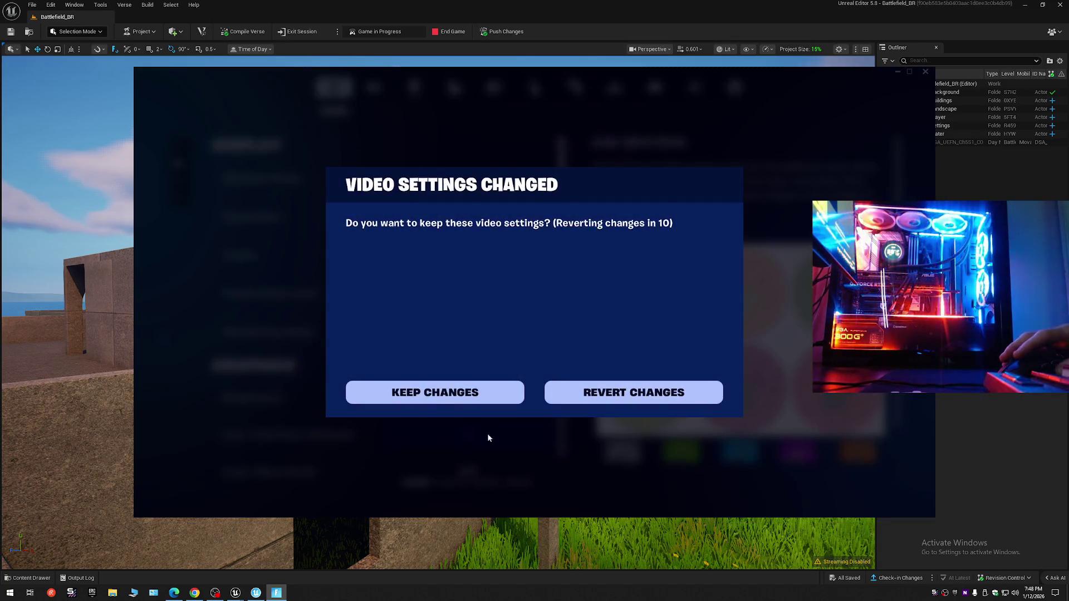
{"action": "left_click", "coordinate": [433, 397]}
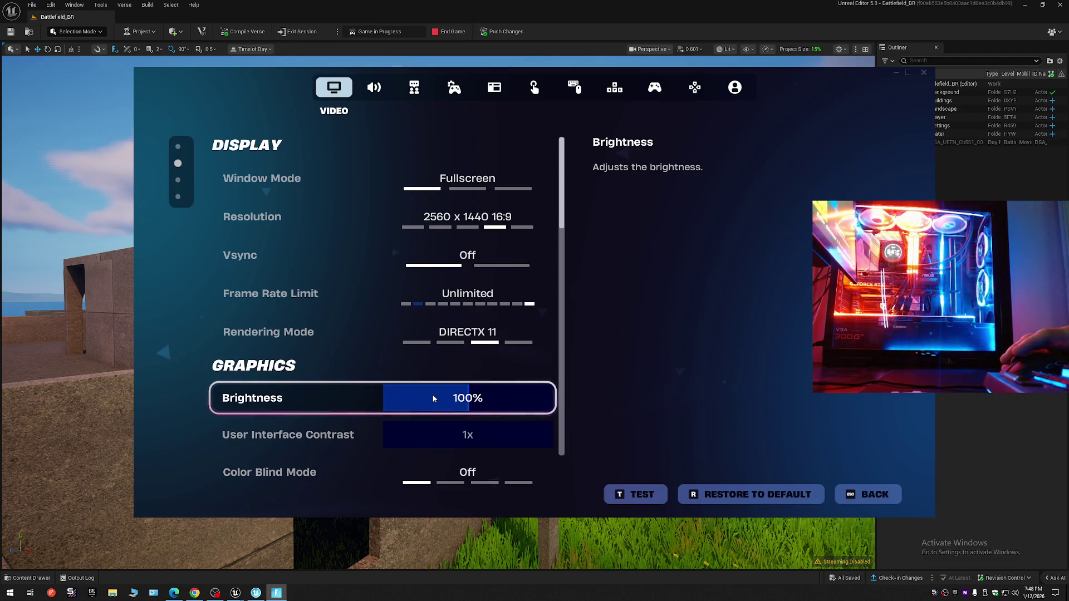
{"action": "left_click", "coordinate": [393, 332]}
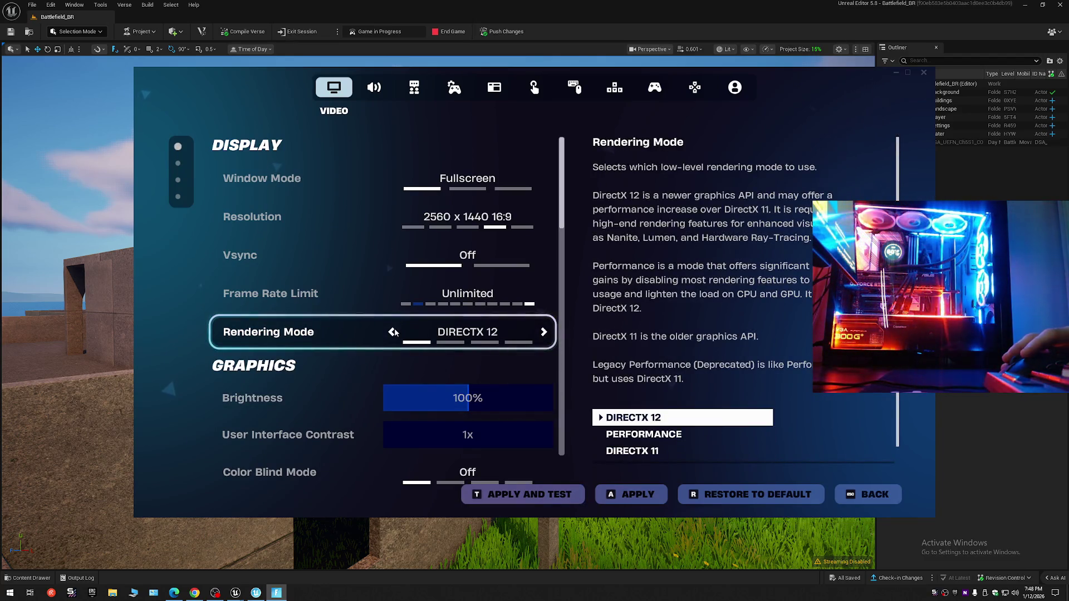
{"action": "scroll", "coordinate": [341, 413], "scroll_direction": "down", "scroll_amount": 2}
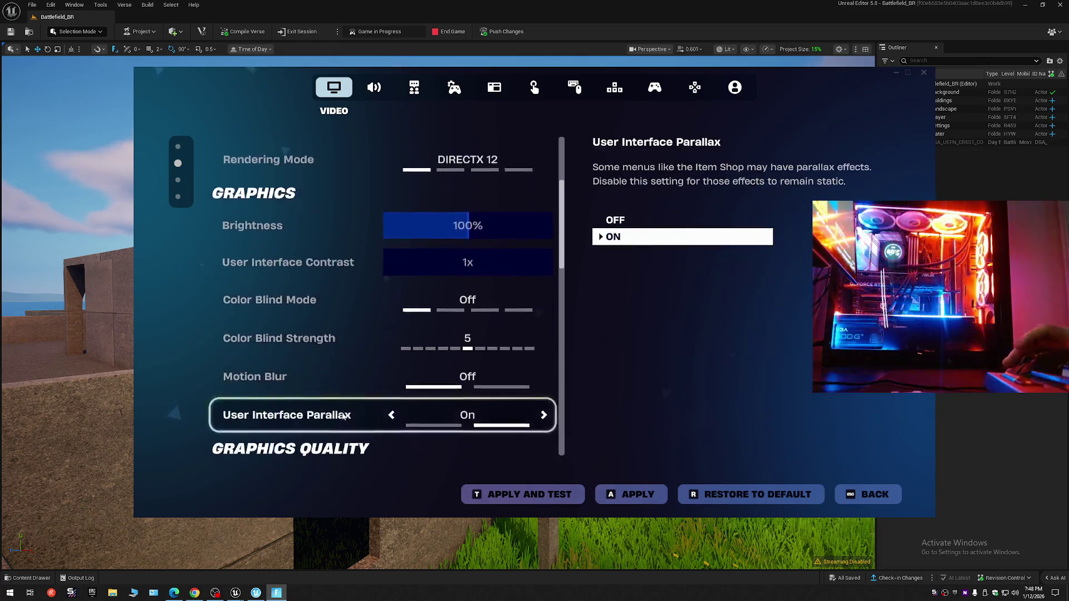
{"action": "scroll", "coordinate": [342, 413], "scroll_direction": "down", "scroll_amount": 1}
{"action": "scroll", "coordinate": [342, 412], "scroll_direction": "down", "scroll_amount": 1}
{"action": "scroll", "coordinate": [341, 411], "scroll_direction": "down", "scroll_amount": 1}
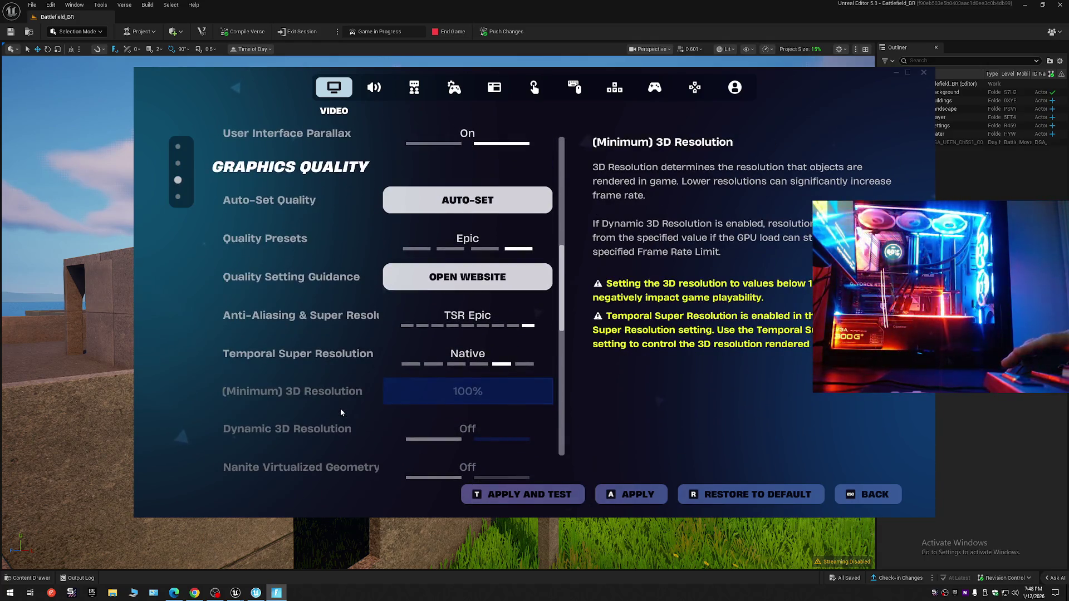
{"action": "scroll", "coordinate": [339, 408], "scroll_direction": "down", "scroll_amount": 1}
{"action": "scroll", "coordinate": [340, 408], "scroll_direction": "down", "scroll_amount": 1}
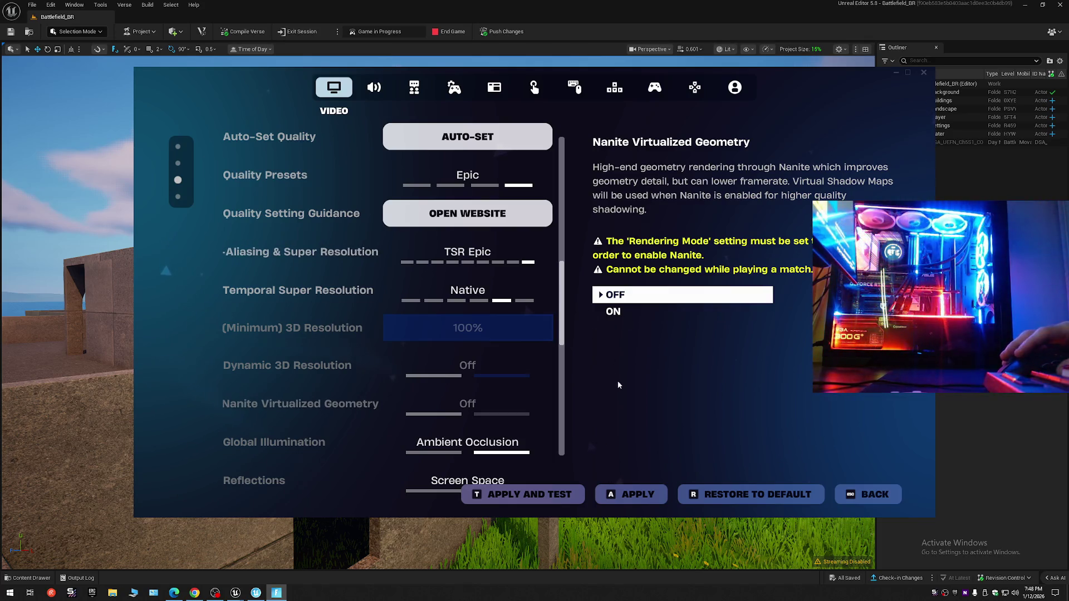
Apply the DirectX 12 rendering change, triggering the restart-needed prompt.
{"action": "left_click", "coordinate": [646, 499]}
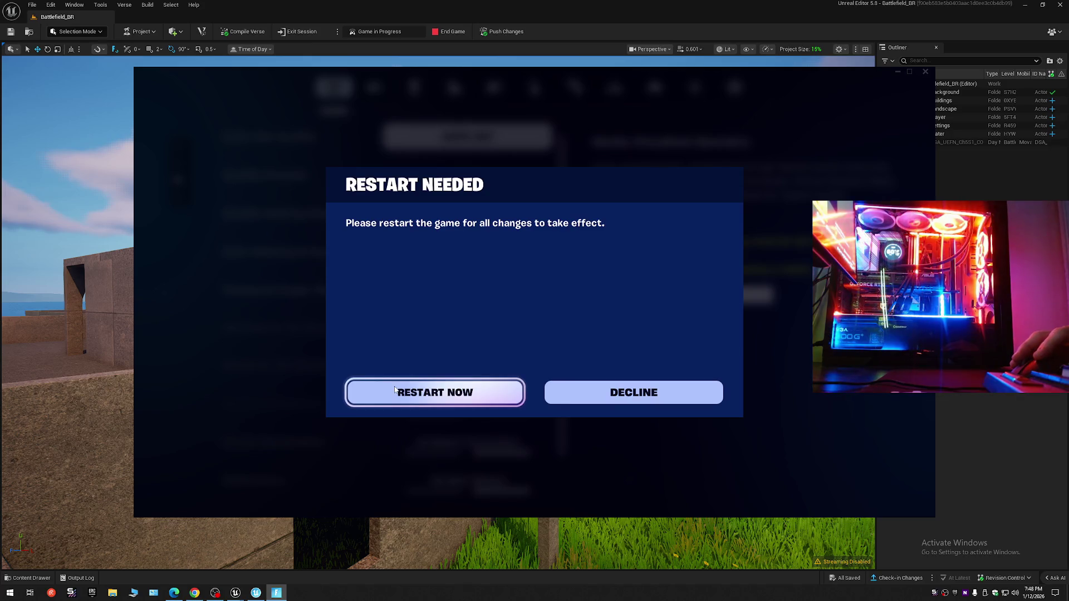
Restart Fortnite now and restore Unreal Editor from maximized to a smaller window.
{"action": "left_click", "coordinate": [398, 389]}
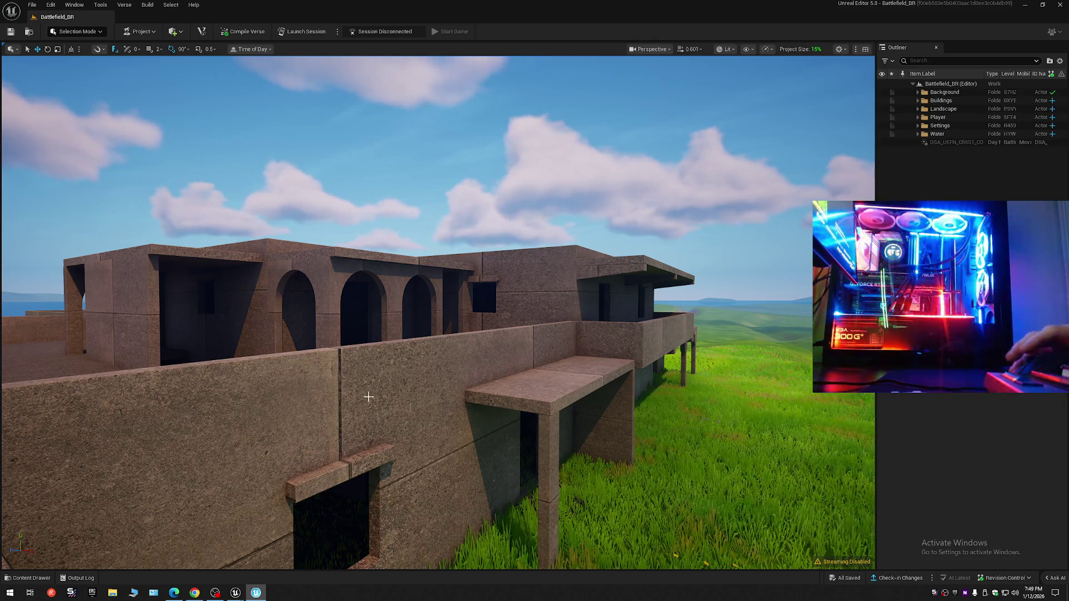
{"action": "double_click", "coordinate": [568, 3]}
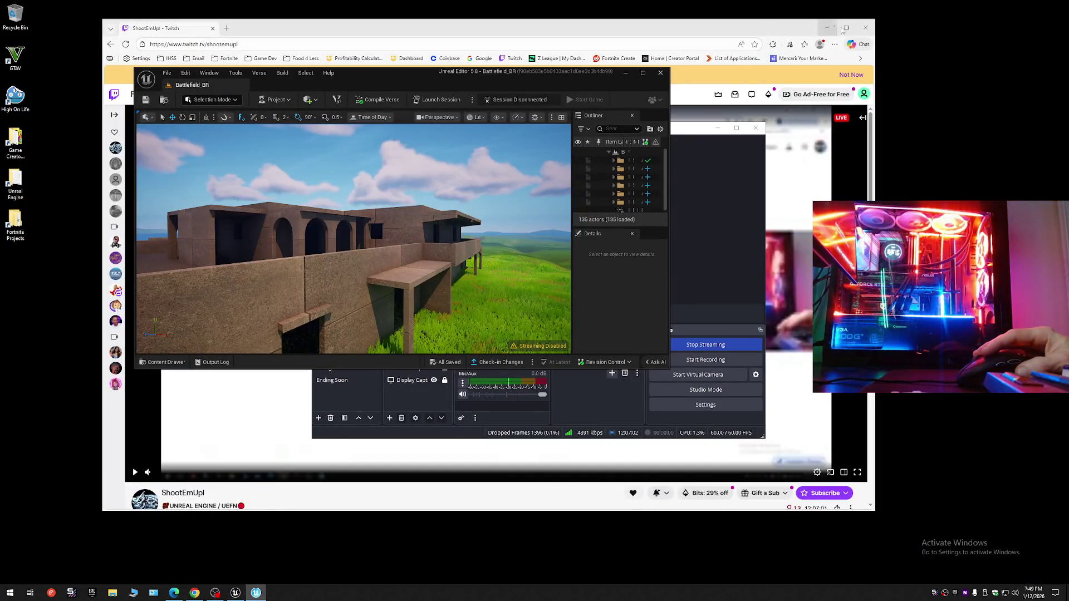
Minimize the browser and reach the desktop context menu to get to NVIDIA Control Panel.
{"action": "left_click", "coordinate": [851, 74]}
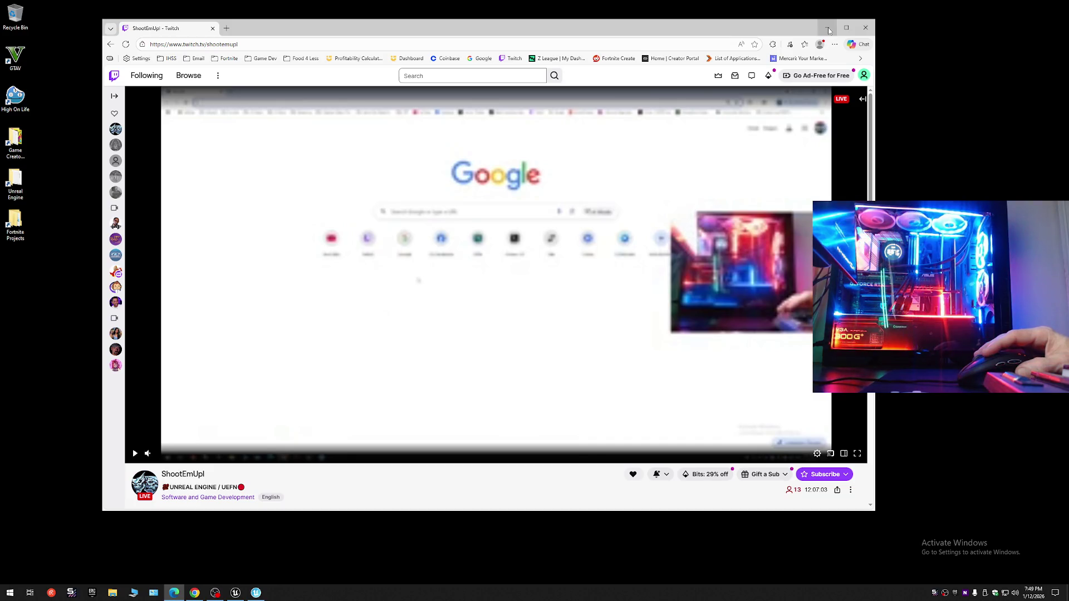
{"action": "left_click", "coordinate": [828, 27]}
{"action": "right_click", "coordinate": [822, 143]}
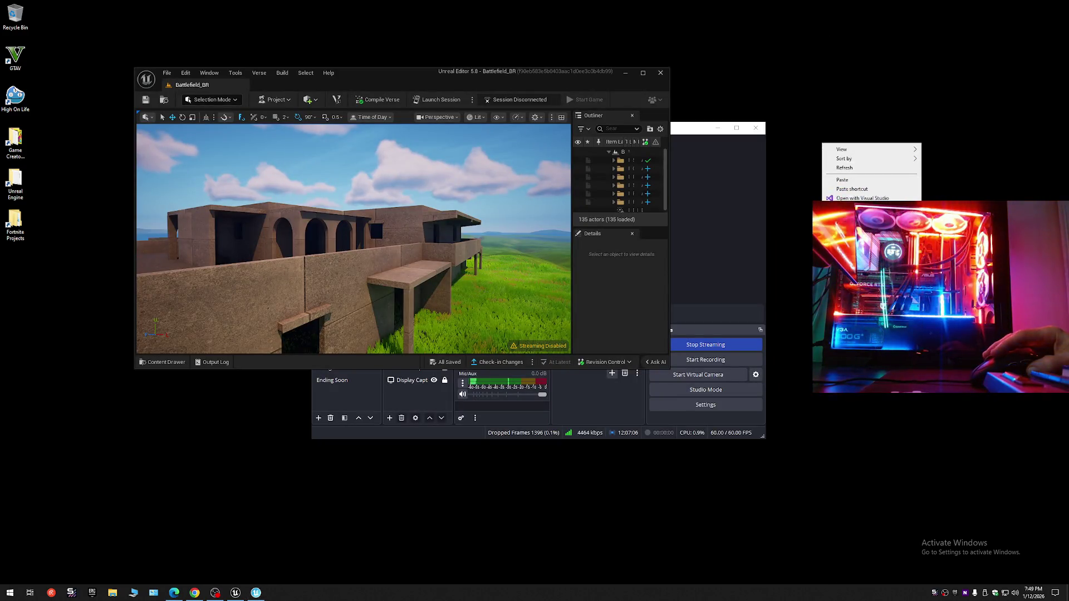
{"action": "key", "text": "Escape"}
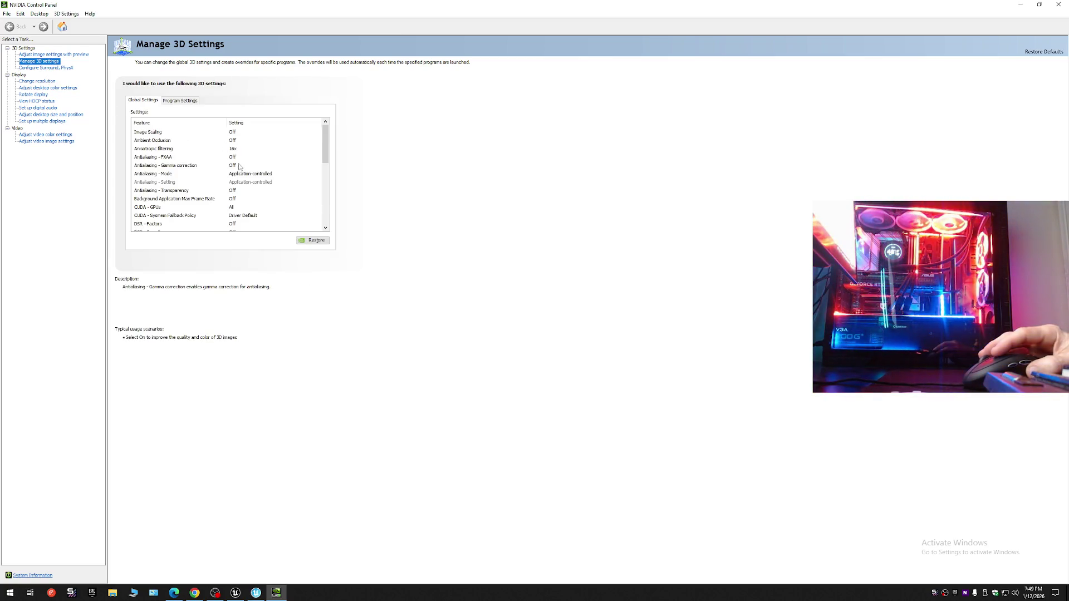
Review Anisotropic filtering and the 2560x1440 280 Hz resolution settings, then close NVIDIA Control Panel.
{"action": "left_click", "coordinate": [234, 149]}
{"action": "left_click", "coordinate": [234, 149]}
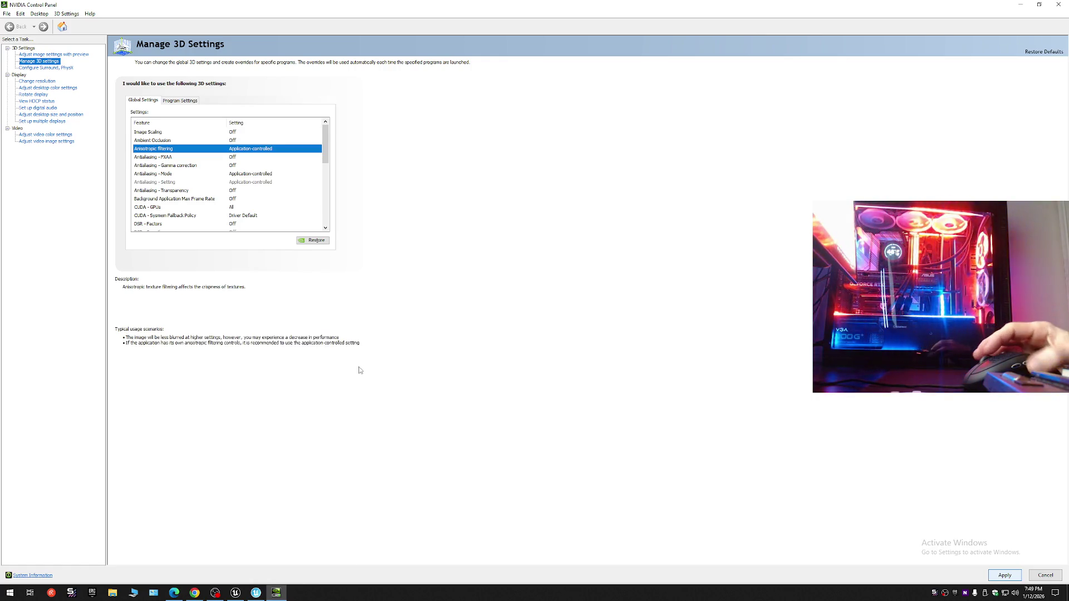
{"action": "scroll", "coordinate": [325, 153], "scroll_direction": "down", "scroll_amount": 1}
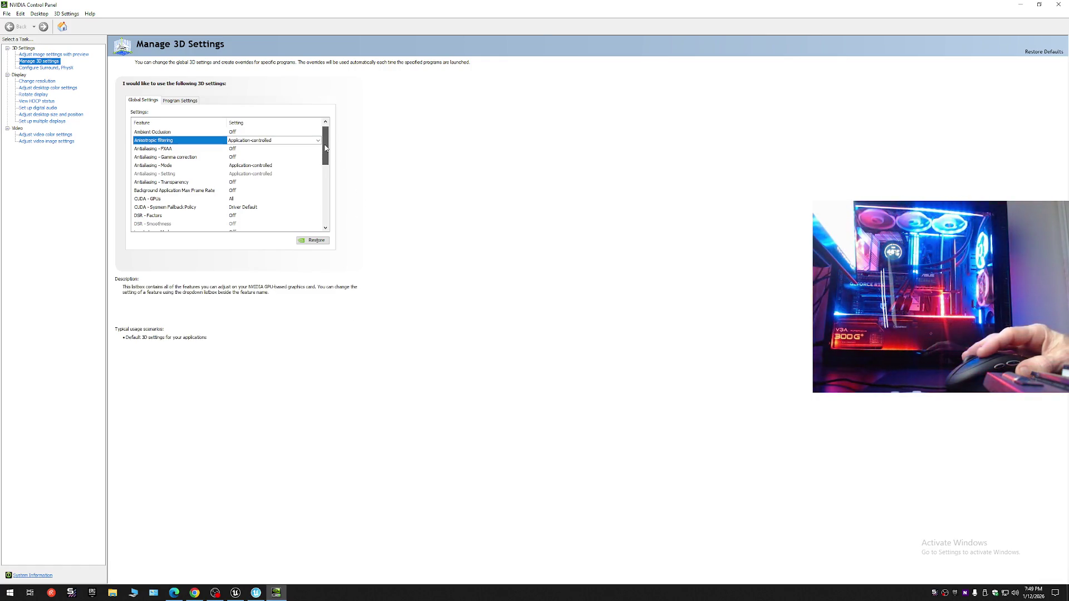
{"action": "left_click_drag", "start_coordinate": [325, 153], "coordinate": [325, 208]}
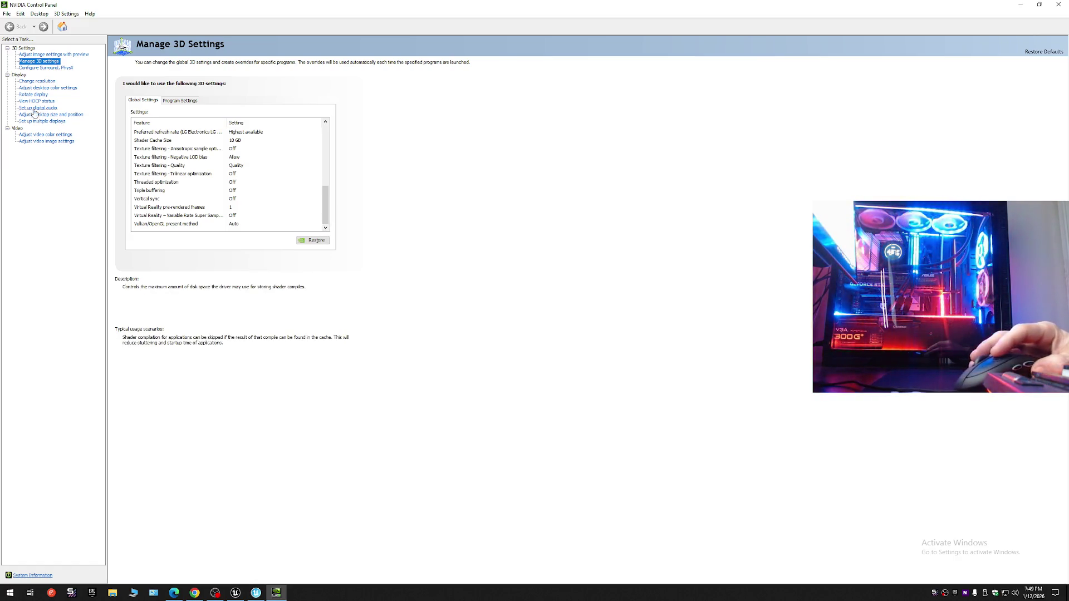
{"action": "left_click", "coordinate": [34, 81]}
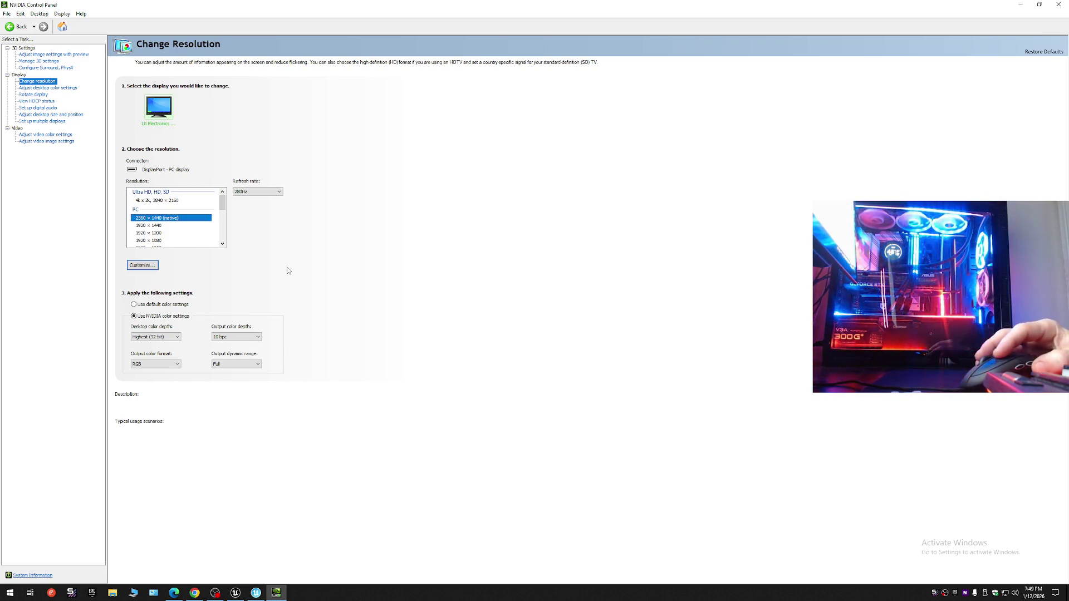
{"action": "left_click", "coordinate": [1058, 4]}
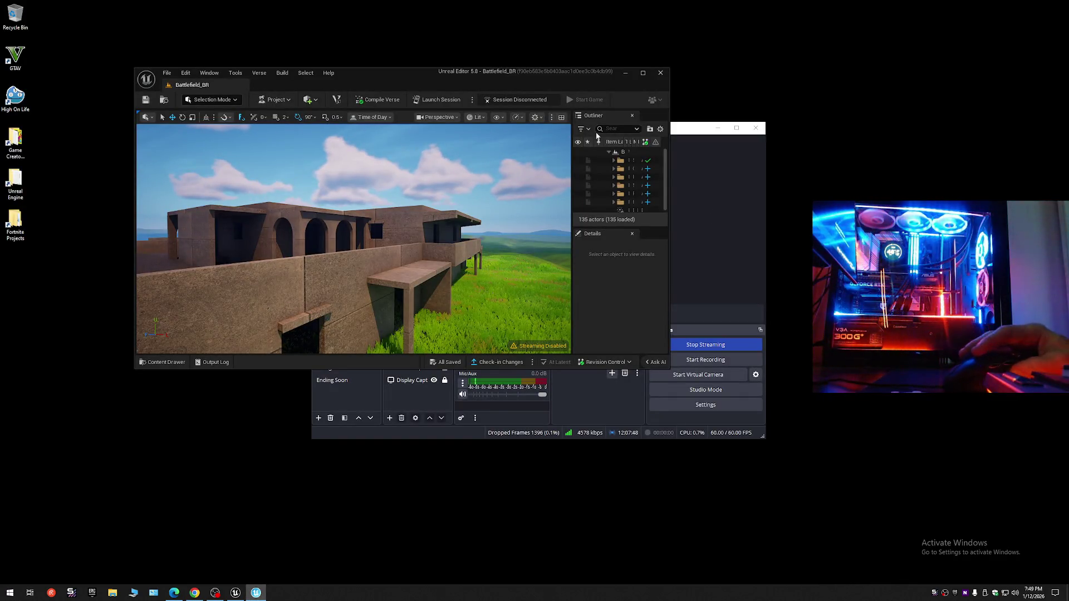
Maximize Unreal Editor, dismiss the Launch Failed notice, and close the Epic Games Launcher window.
{"action": "left_click", "coordinate": [640, 75]}
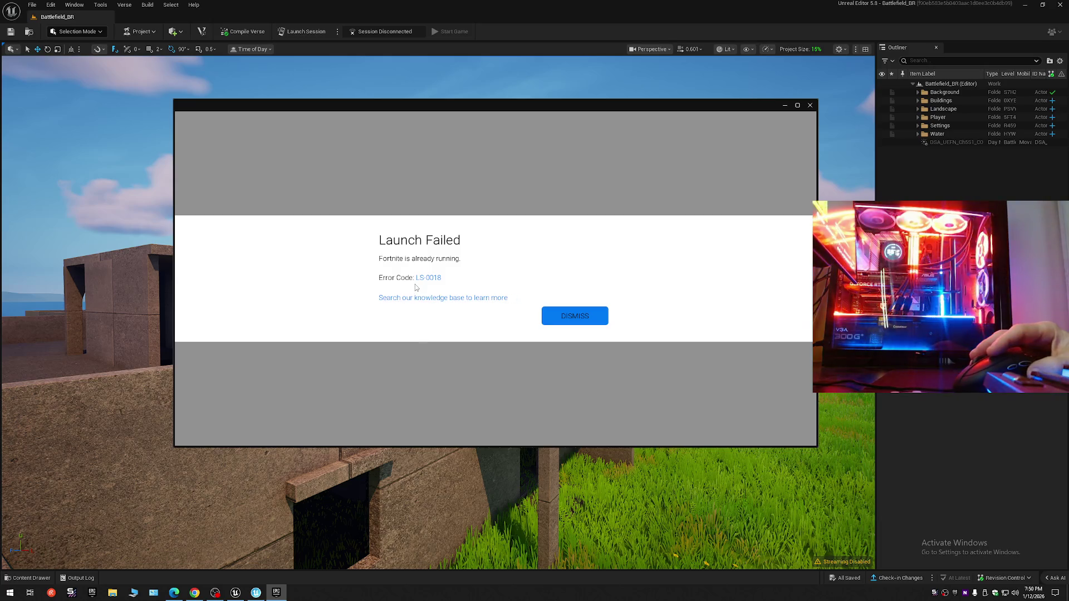
{"action": "left_click", "coordinate": [572, 317]}
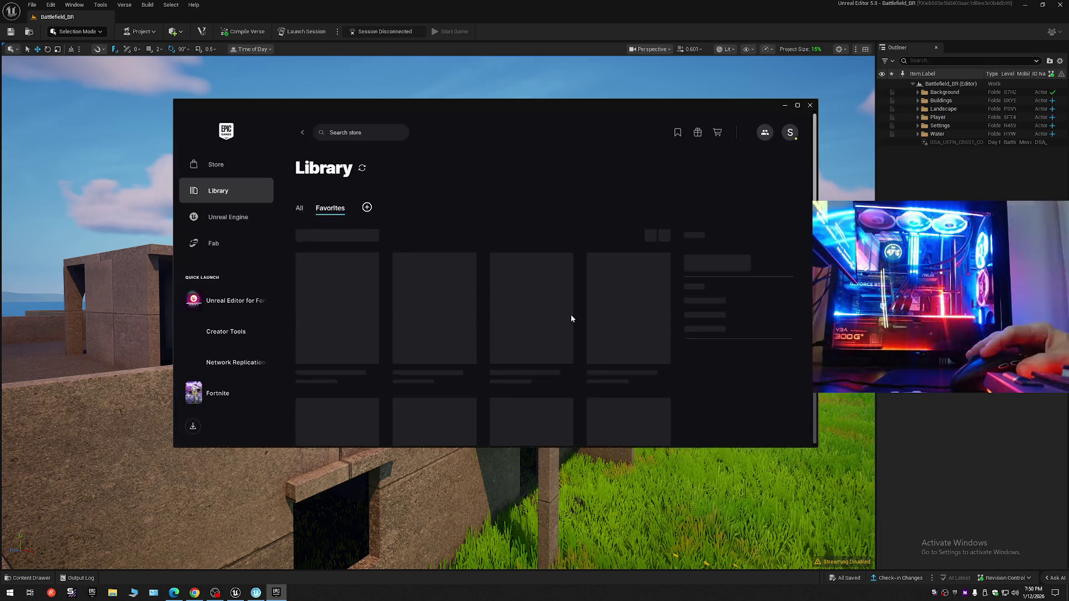
{"action": "left_click", "coordinate": [810, 111]}
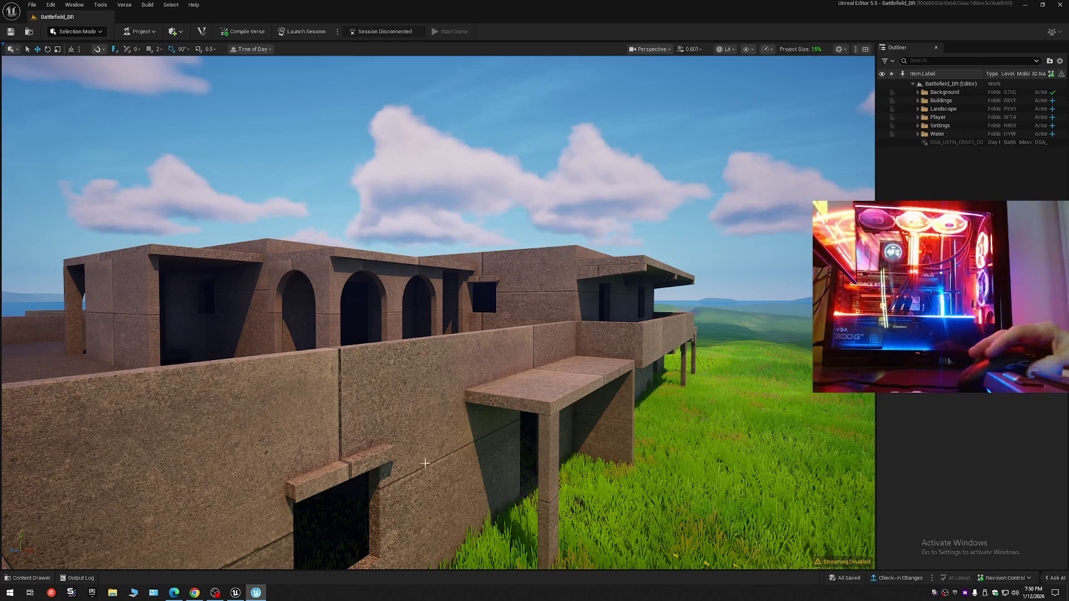
Launch a new UEFN session and switch to the browser's forum thread while it uploads.
{"action": "left_click", "coordinate": [256, 593]}
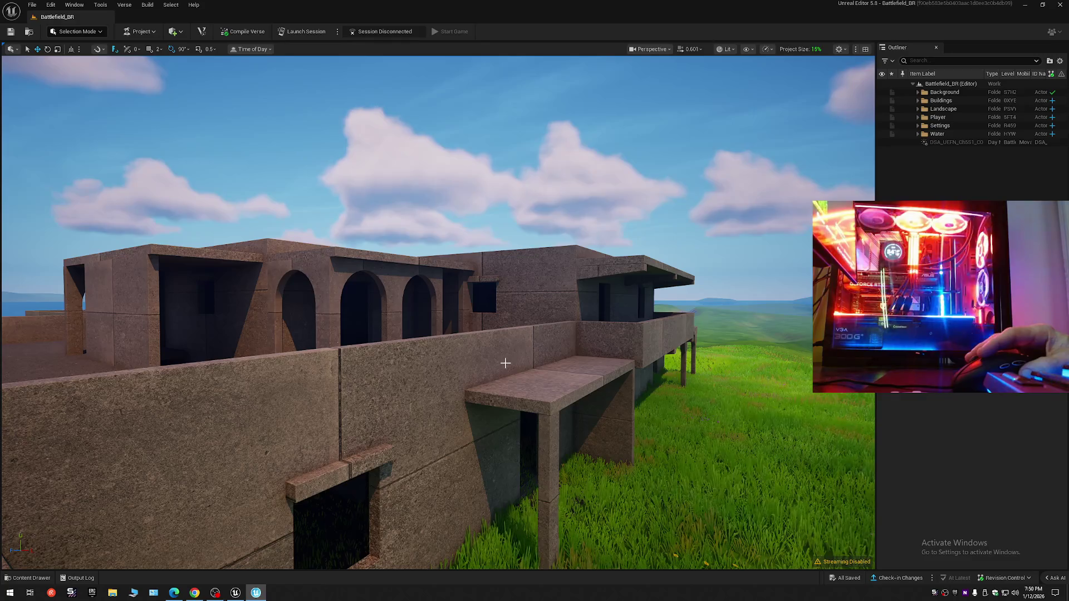
{"action": "left_click_drag", "start_coordinate": [501, 366], "coordinate": [501, 366]}
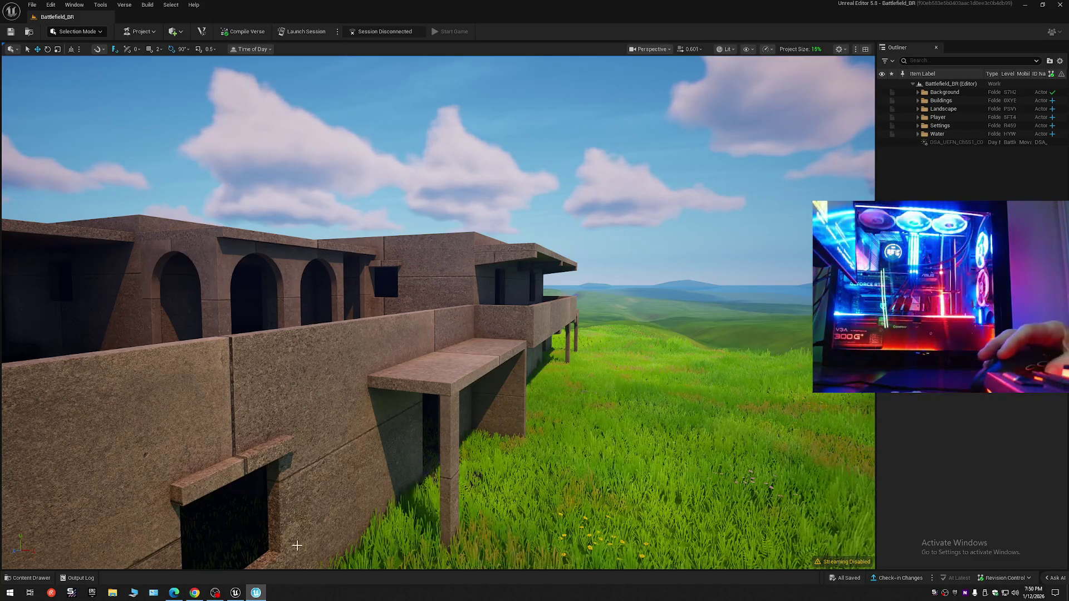
{"action": "left_click", "coordinate": [305, 31]}
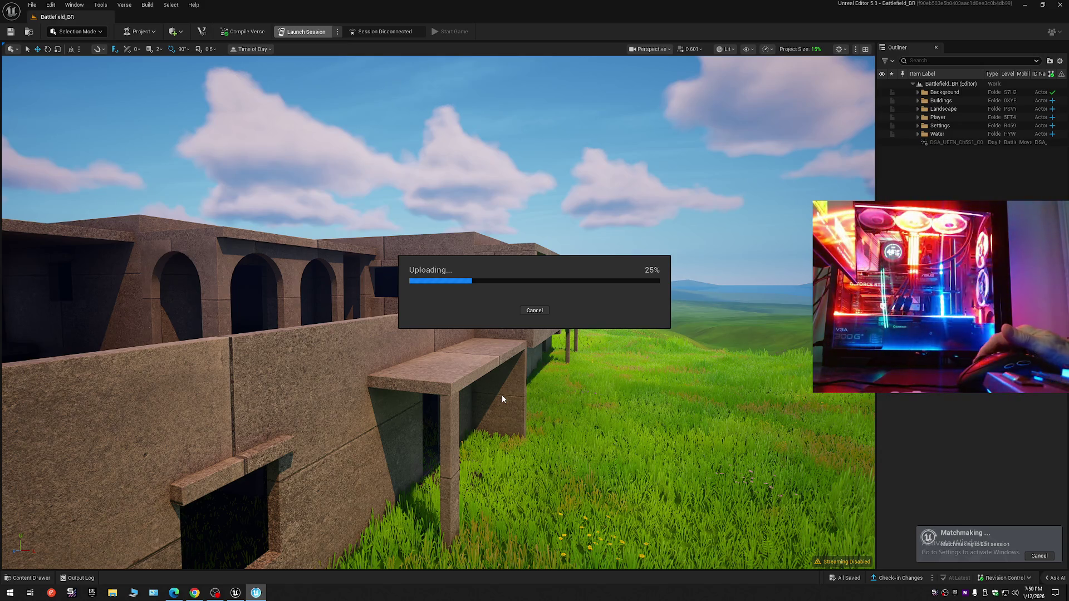
{"action": "left_click", "coordinate": [194, 592]}
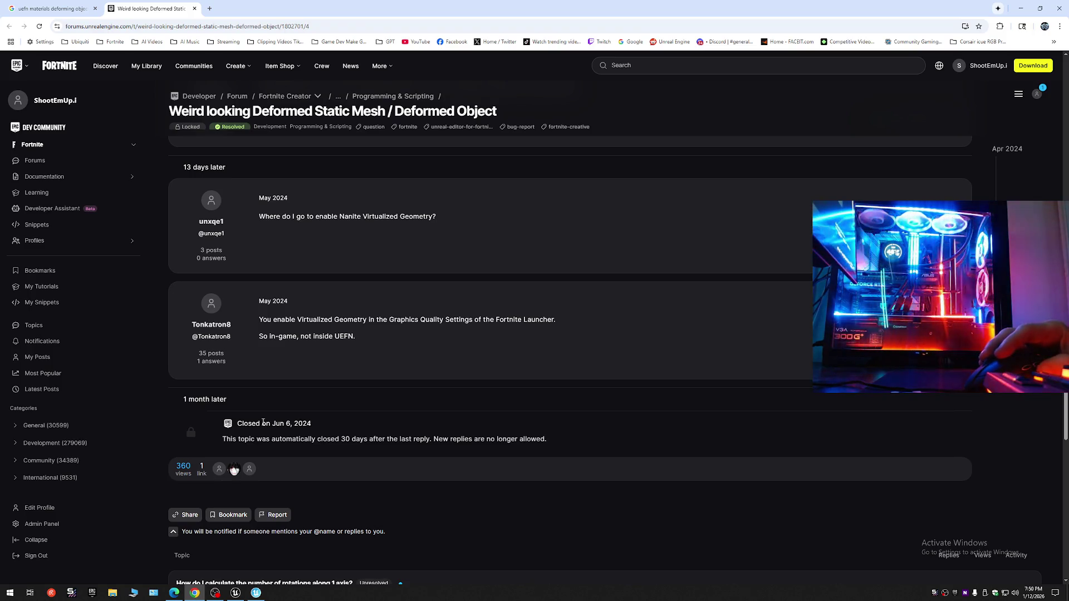
{"action": "scroll", "coordinate": [267, 422], "scroll_direction": "down", "scroll_amount": 3}
{"action": "scroll", "coordinate": [284, 421], "scroll_direction": "up", "scroll_amount": 6}
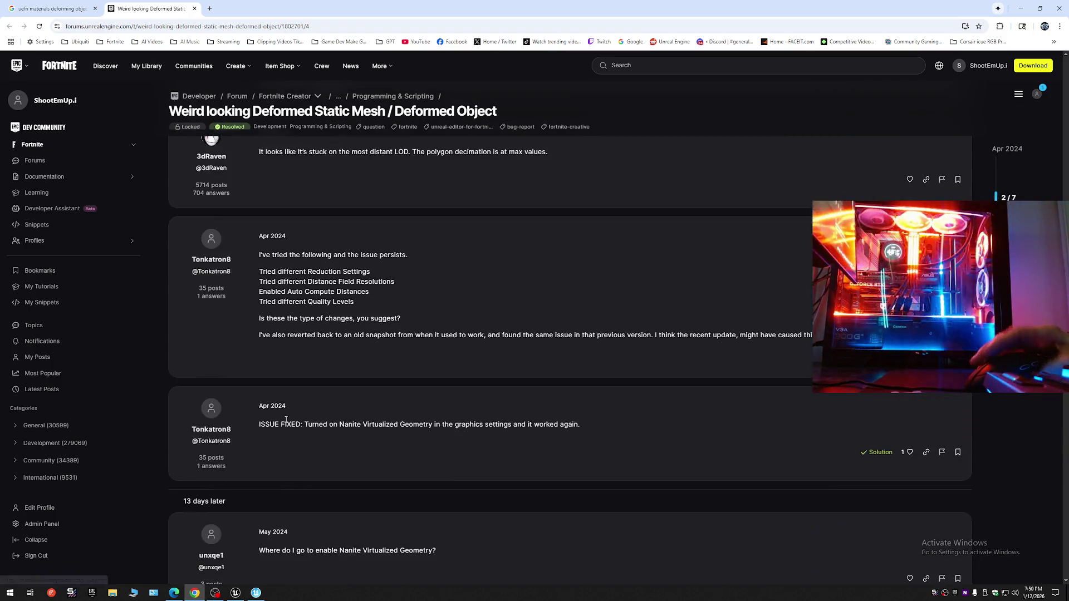
{"action": "scroll", "coordinate": [285, 420], "scroll_direction": "up", "scroll_amount": 5}
Close the forum thread tab and select the old Google search query for replacement.
{"action": "left_click", "coordinate": [193, 9]}
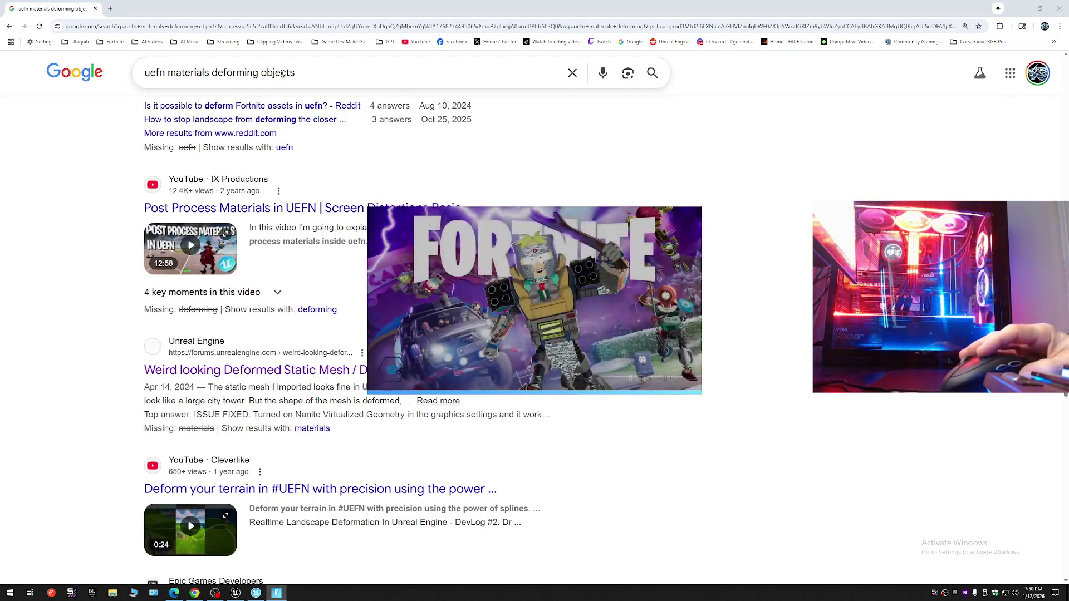
{"action": "mouse_move", "coordinate": [296, 73]}
{"action": "left_mouse_down"}
{"action": "mouse_move", "coordinate": [185, 72]}
{"action": "mouse_move", "coordinate": [97, 107]}
{"action": "left_mouse_up"}
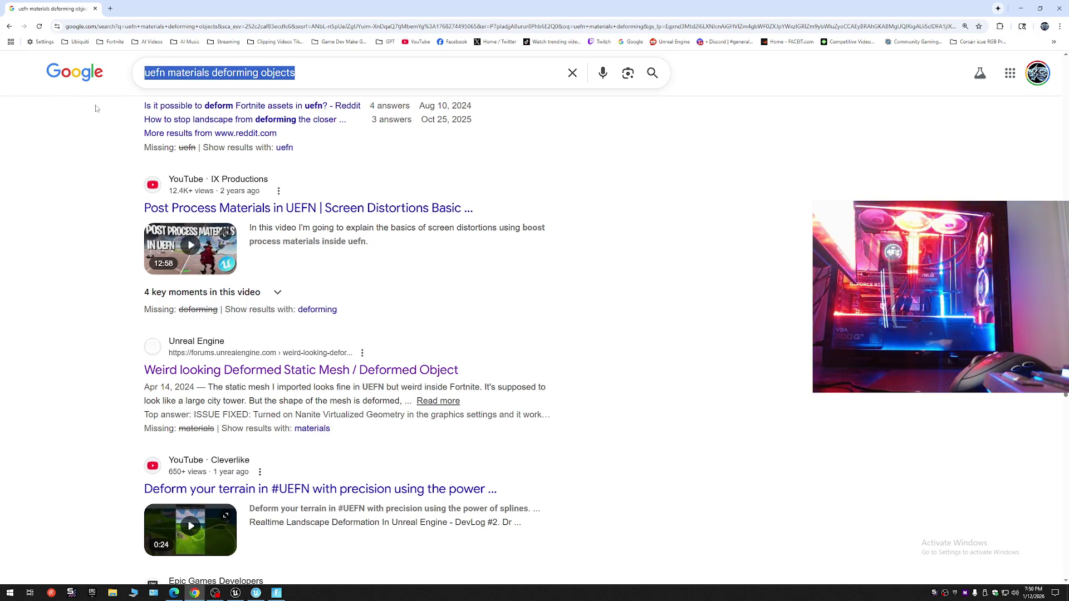
{"action": "type", "text": "fortnite "}
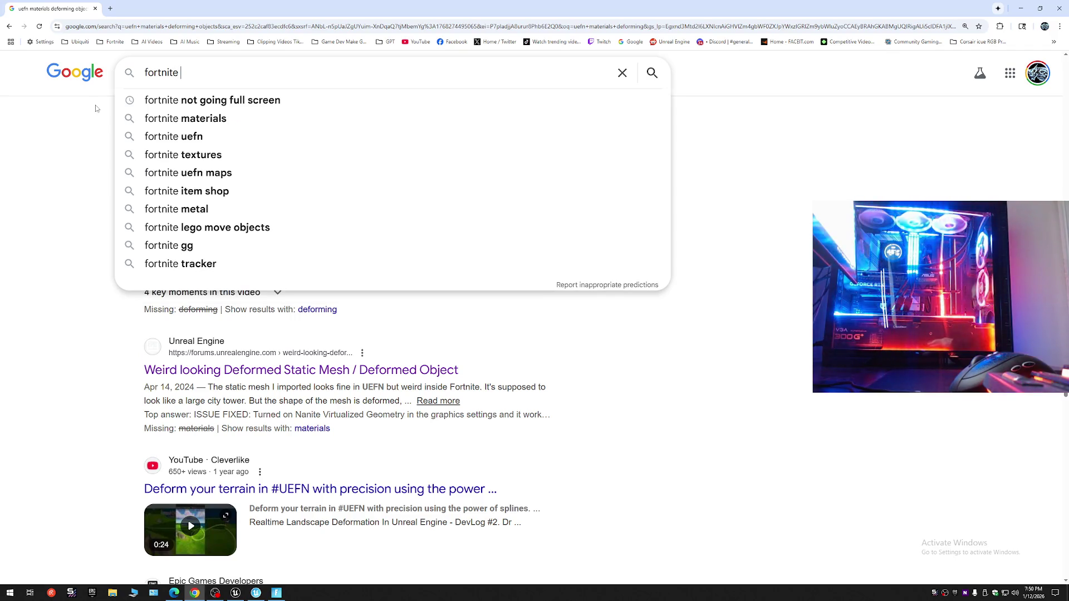
{"action": "type", "text": "not going "}
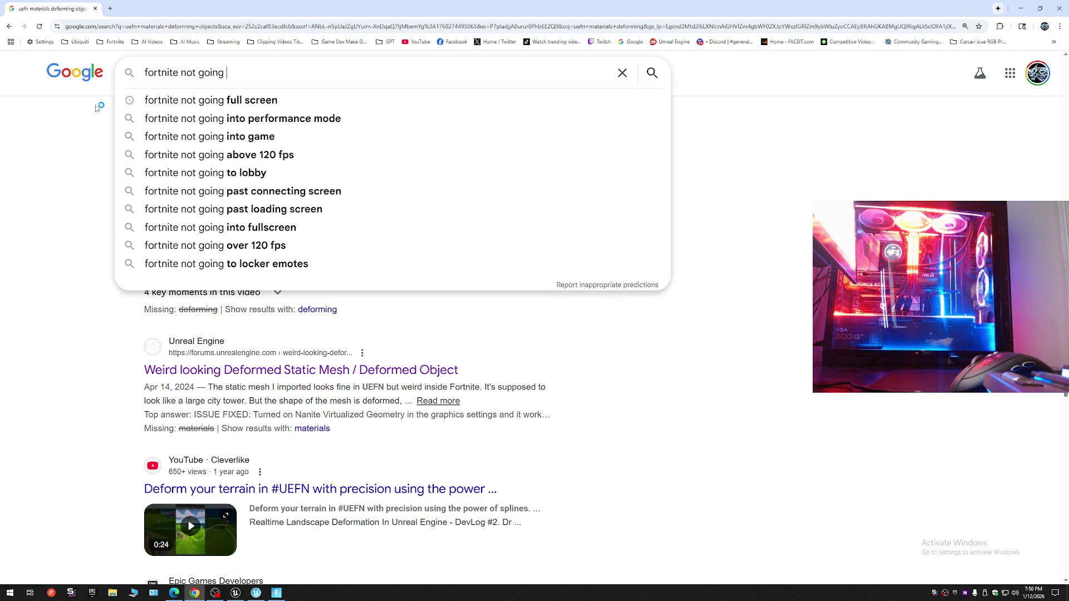
{"action": "type", "text": "full"}
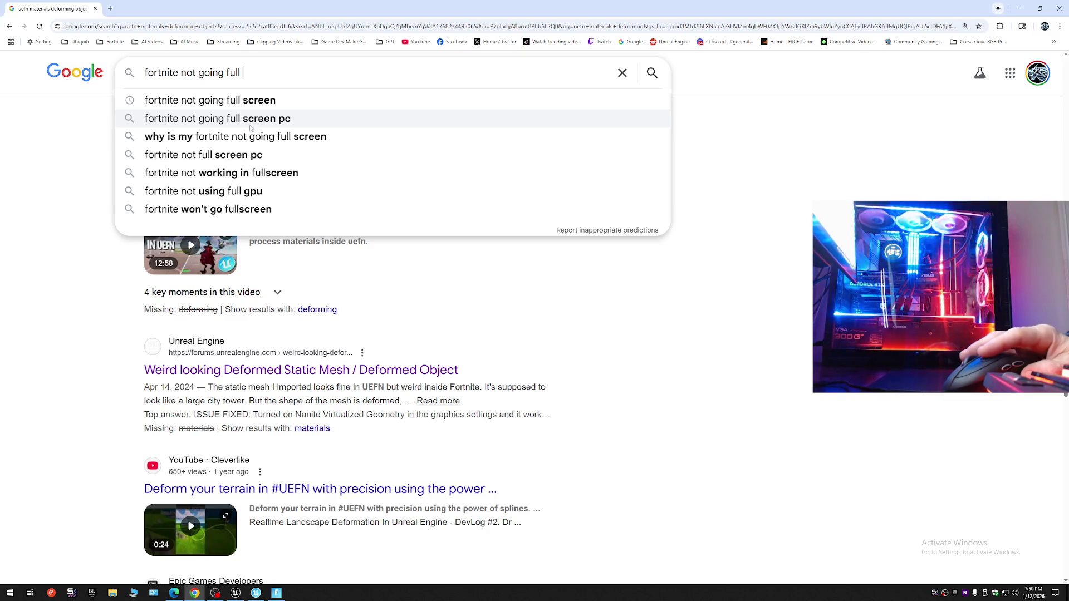
Search 'why is my fortnite not going full screen' and expand the AI Overview answer.
{"action": "left_click", "coordinate": [251, 136]}
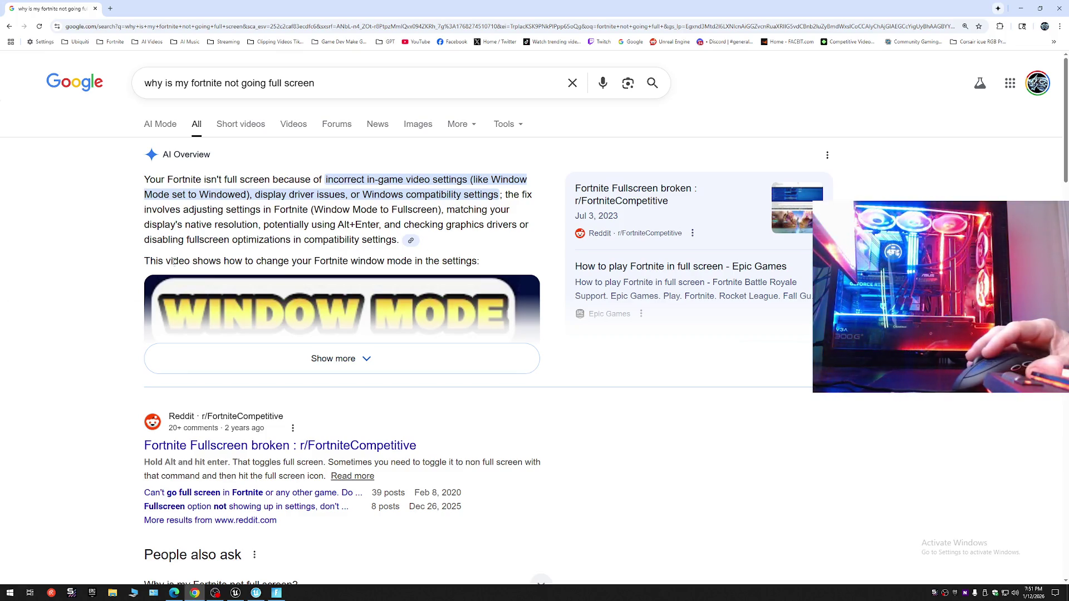
{"action": "left_click", "coordinate": [302, 362]}
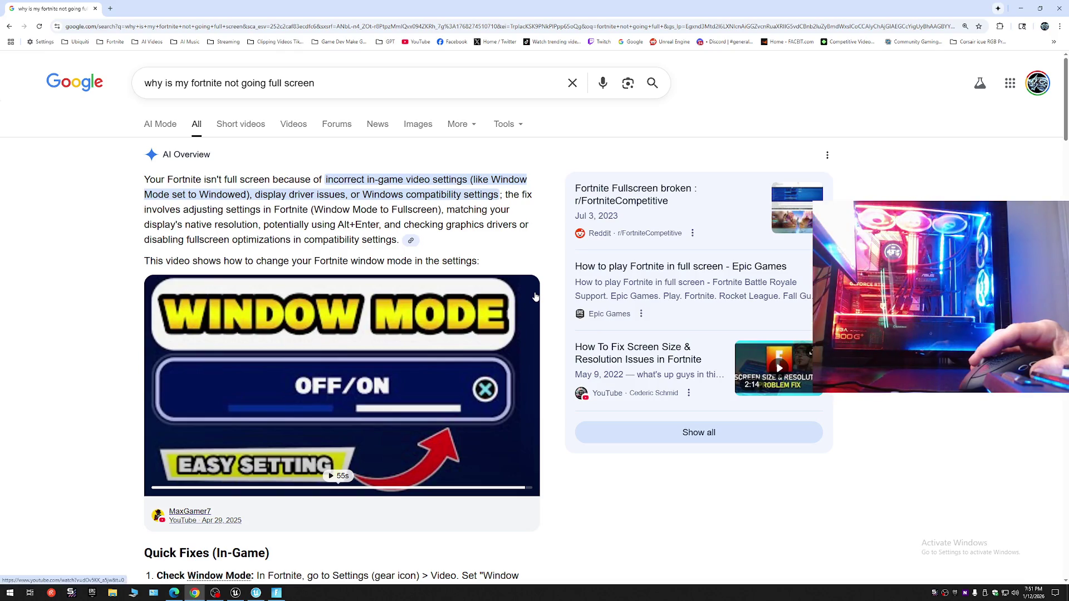
{"action": "scroll", "coordinate": [535, 297], "scroll_direction": "down", "scroll_amount": 2}
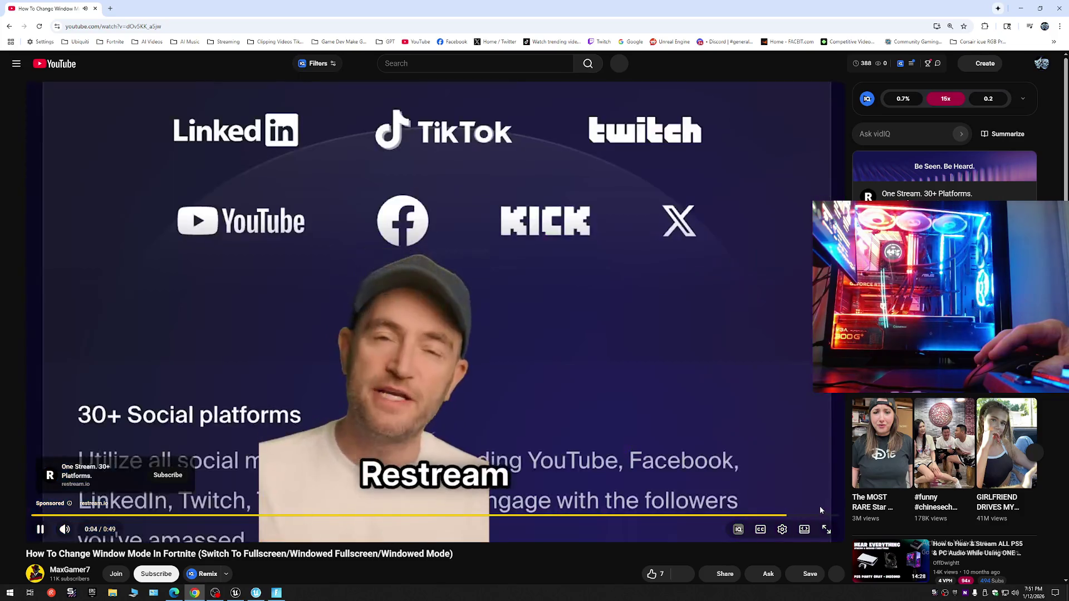
Skip the ad, seek through the window-mode tutorial, and return to the Google results.
{"action": "left_click", "coordinate": [814, 508]}
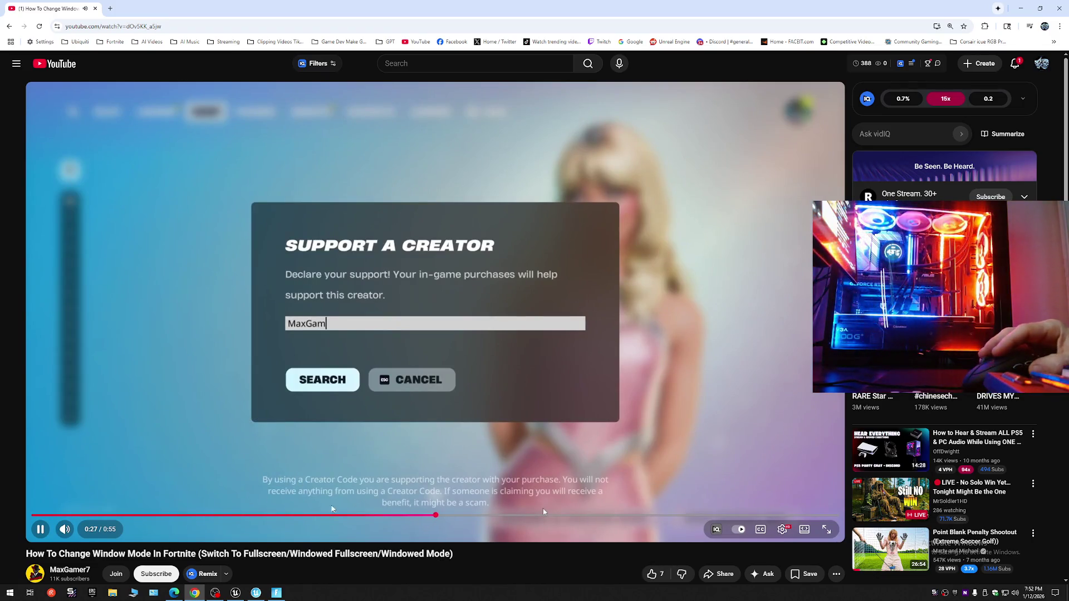
{"action": "left_click", "coordinate": [561, 515]}
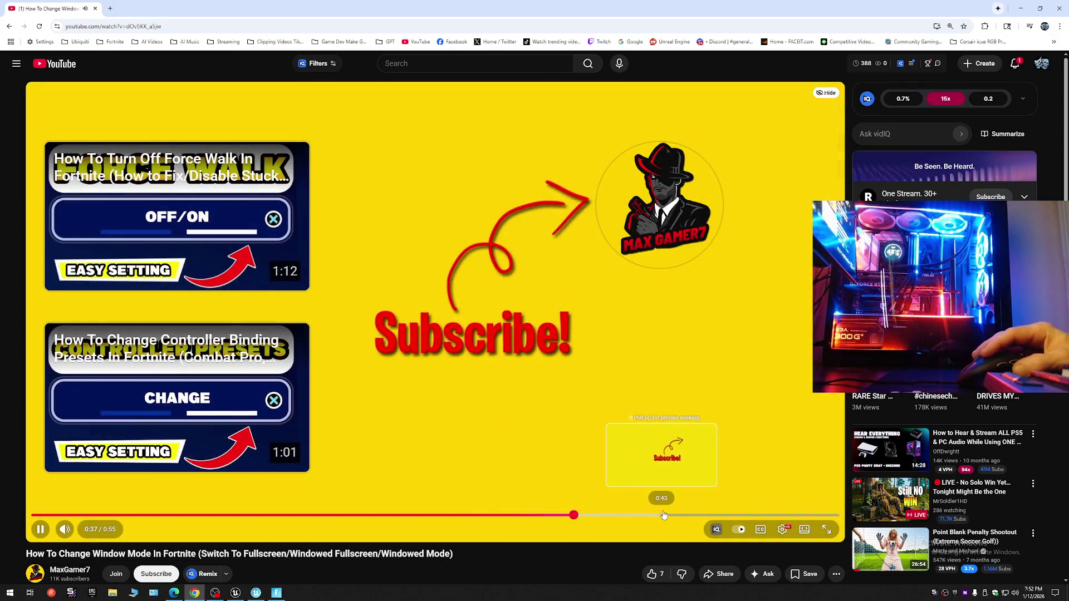
{"action": "left_click", "coordinate": [660, 515]}
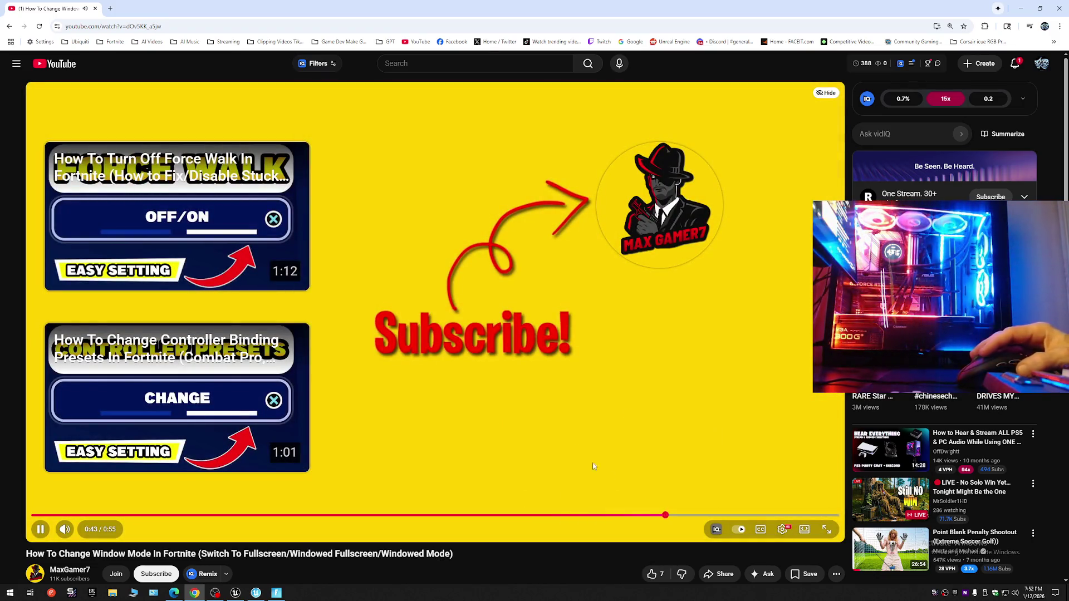
{"action": "left_click", "coordinate": [8, 26]}
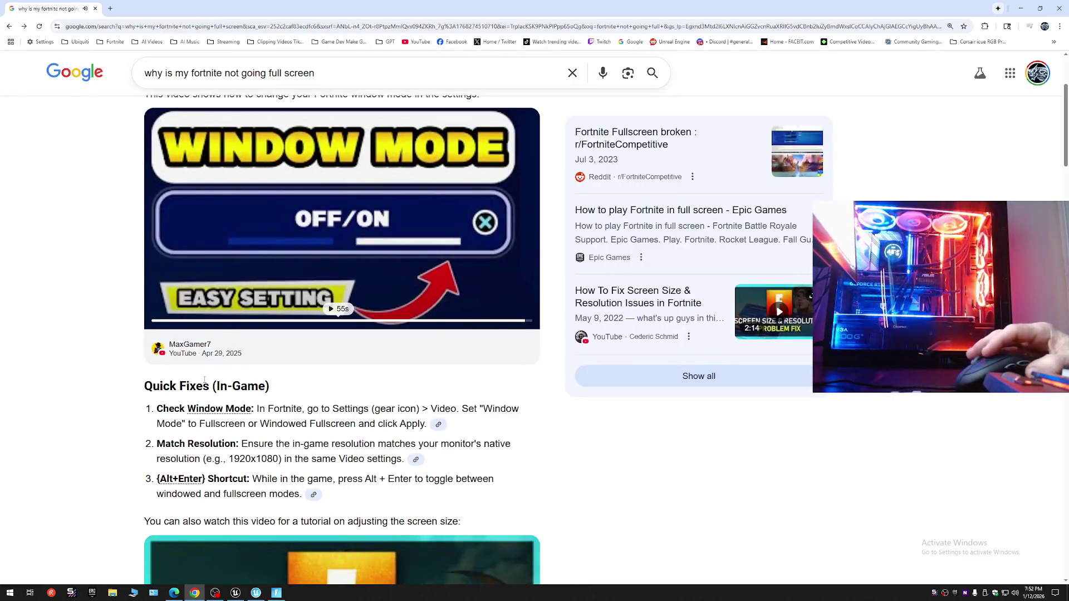
{"action": "scroll", "coordinate": [76, 435], "scroll_direction": "down", "scroll_amount": 2}
{"action": "scroll", "coordinate": [75, 434], "scroll_direction": "down", "scroll_amount": 3}
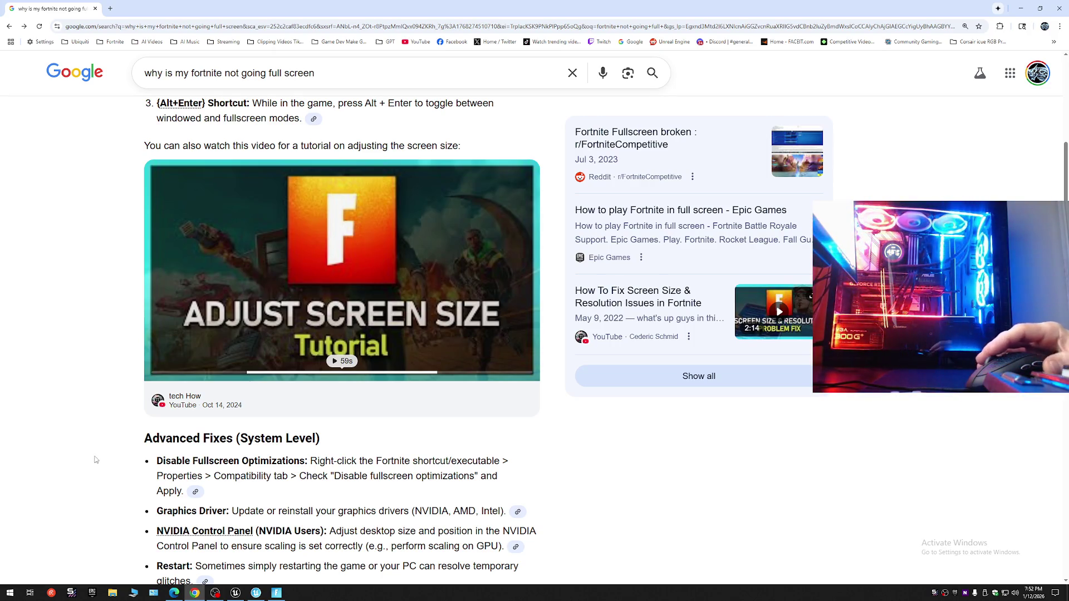
{"action": "scroll", "coordinate": [92, 461], "scroll_direction": "down", "scroll_amount": 2}
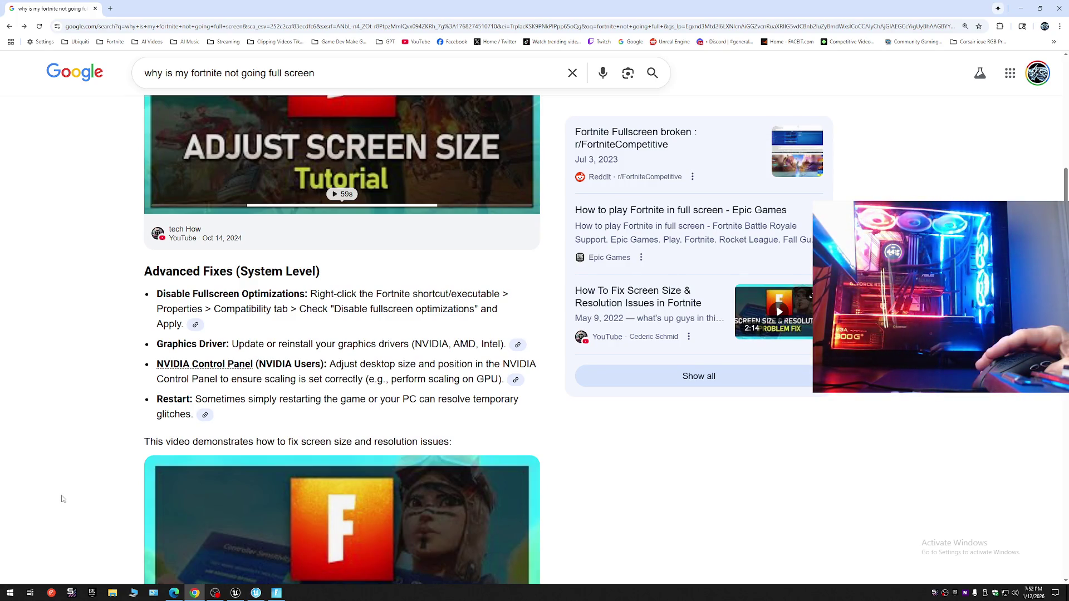
{"action": "scroll", "coordinate": [61, 498], "scroll_direction": "down", "scroll_amount": 1}
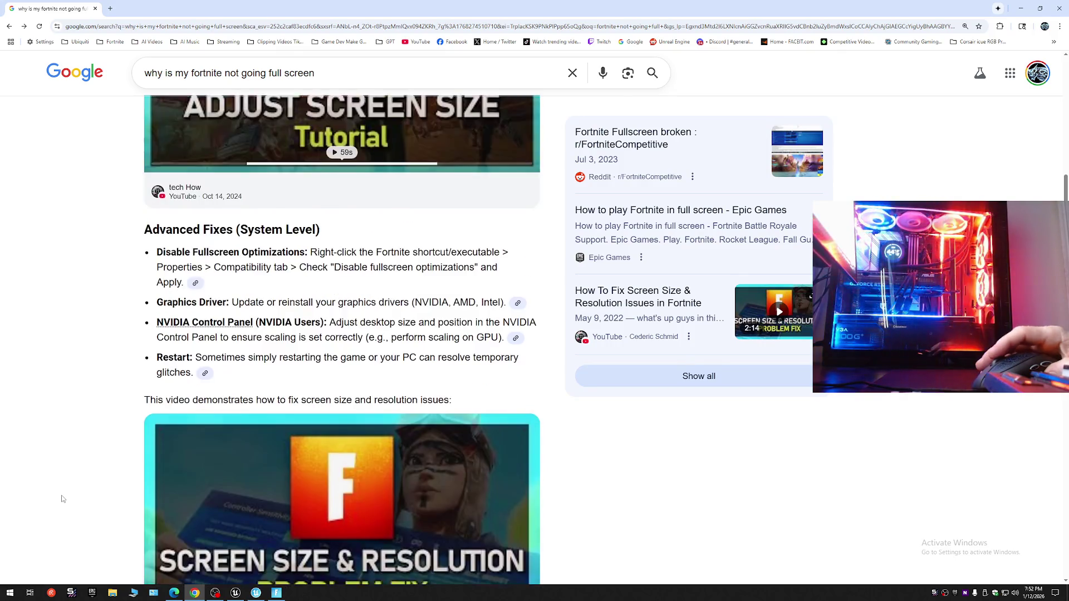
{"action": "scroll", "coordinate": [61, 499], "scroll_direction": "down", "scroll_amount": 2}
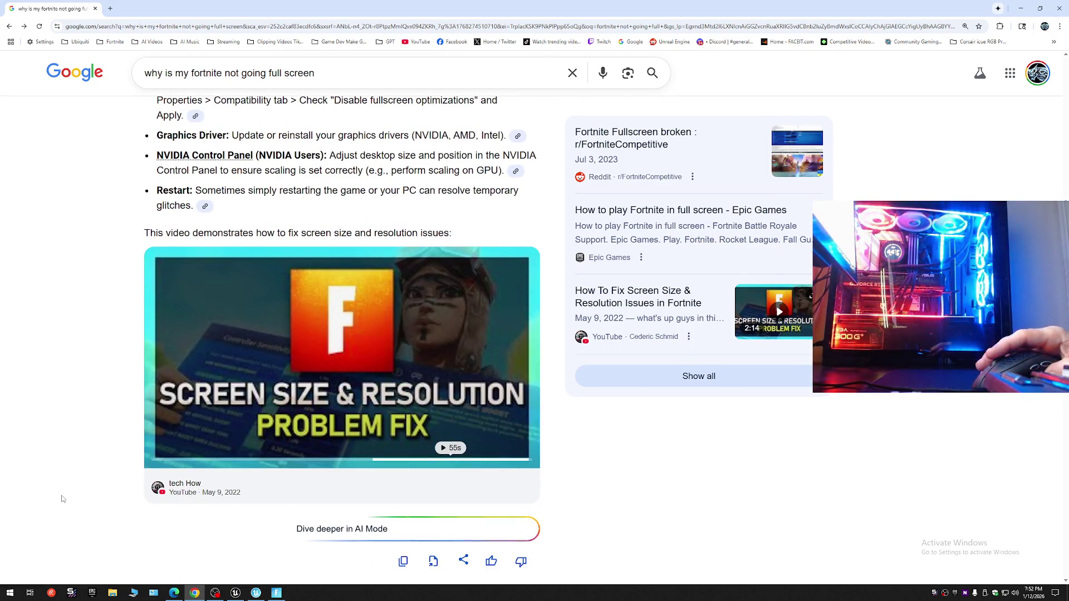
{"action": "scroll", "coordinate": [61, 498], "scroll_direction": "down", "scroll_amount": 1}
{"action": "scroll", "coordinate": [61, 498], "scroll_direction": "down", "scroll_amount": 2}
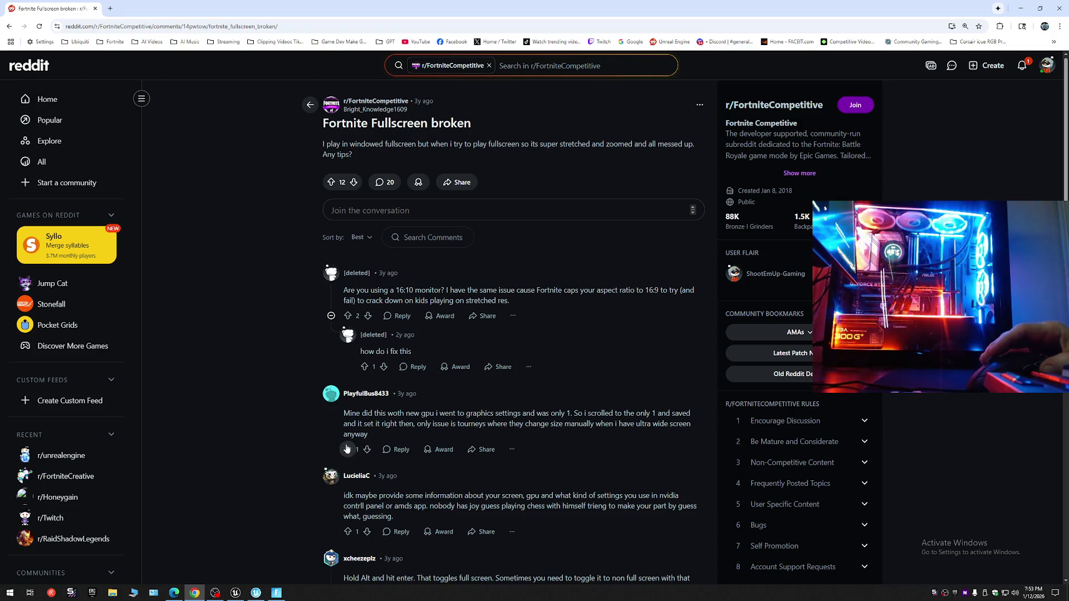
{"action": "scroll", "coordinate": [293, 497], "scroll_direction": "down", "scroll_amount": 1}
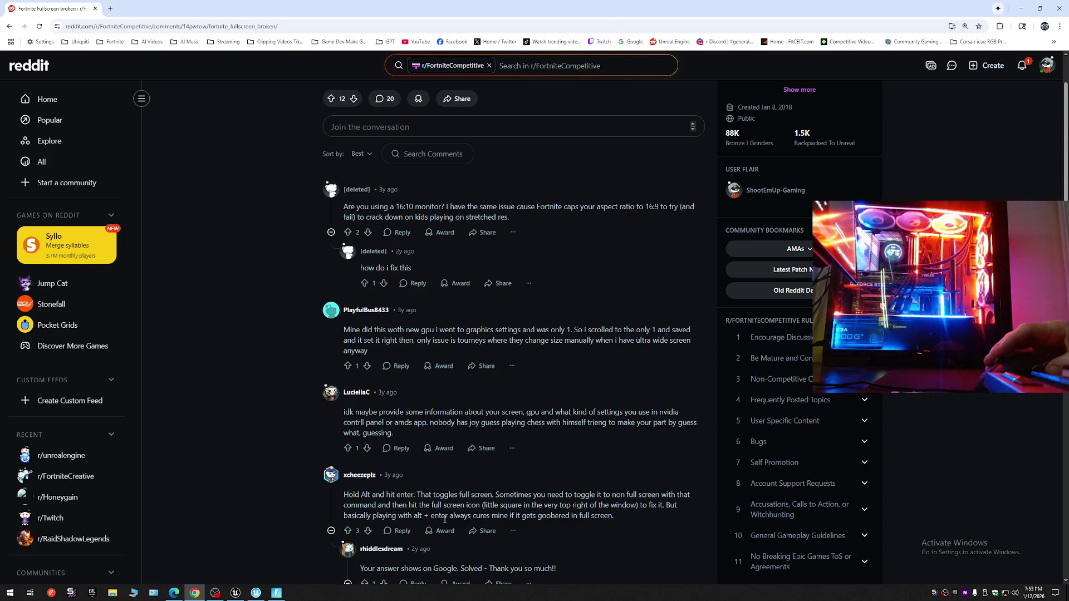
{"action": "scroll", "coordinate": [444, 519], "scroll_direction": "down", "scroll_amount": 2}
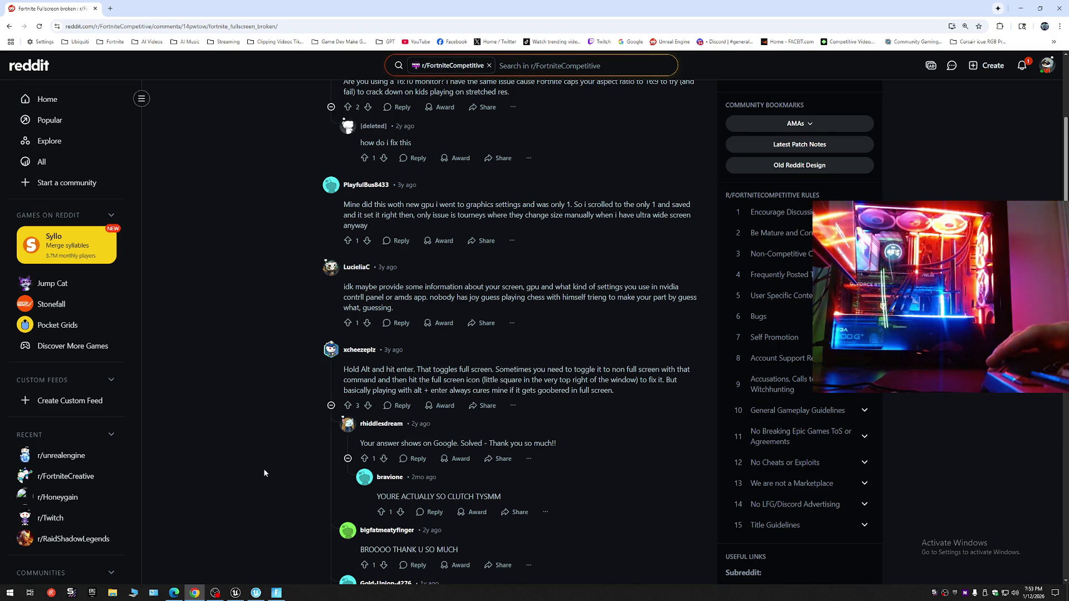
{"action": "scroll", "coordinate": [263, 469], "scroll_direction": "down", "scroll_amount": 2}
{"action": "scroll", "coordinate": [264, 470], "scroll_direction": "down", "scroll_amount": 1}
{"action": "scroll", "coordinate": [264, 471], "scroll_direction": "down", "scroll_amount": 1}
{"action": "scroll", "coordinate": [264, 472], "scroll_direction": "down", "scroll_amount": 3}
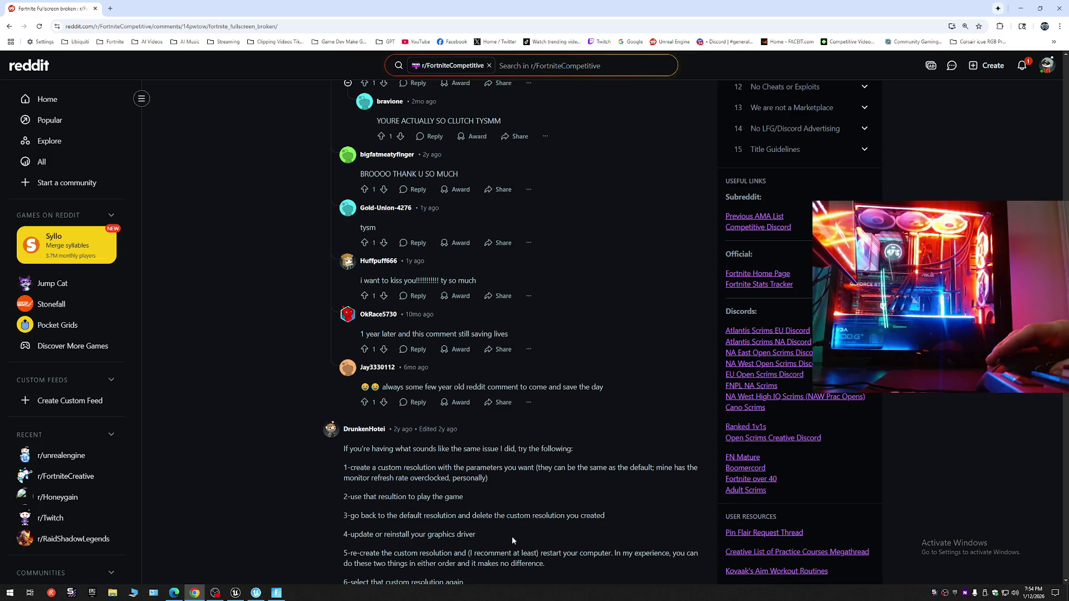
{"action": "scroll", "coordinate": [402, 544], "scroll_direction": "down", "scroll_amount": 1}
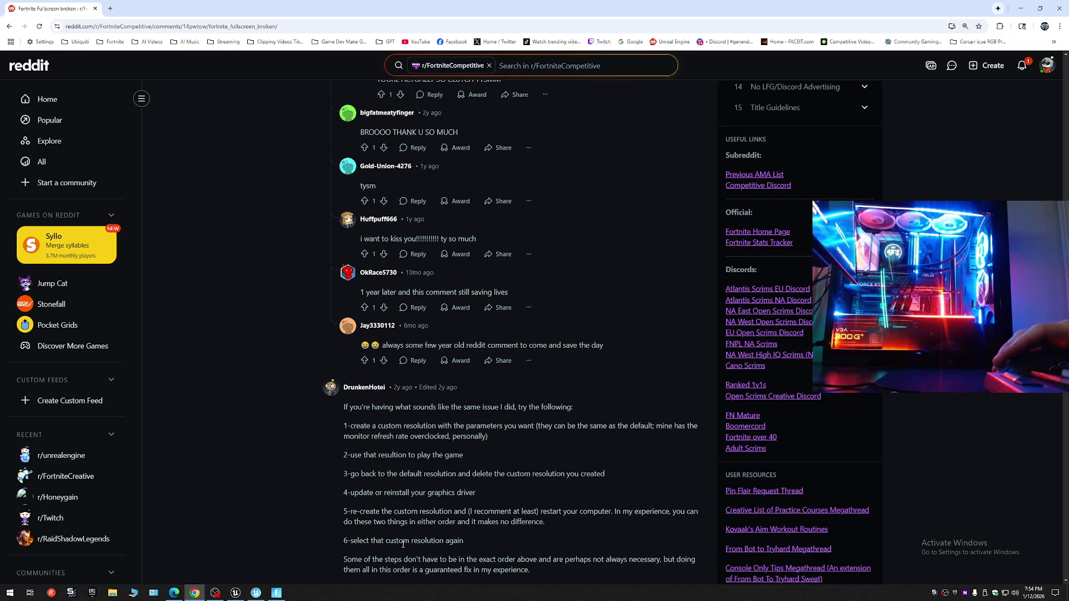
{"action": "scroll", "coordinate": [401, 544], "scroll_direction": "down", "scroll_amount": 1}
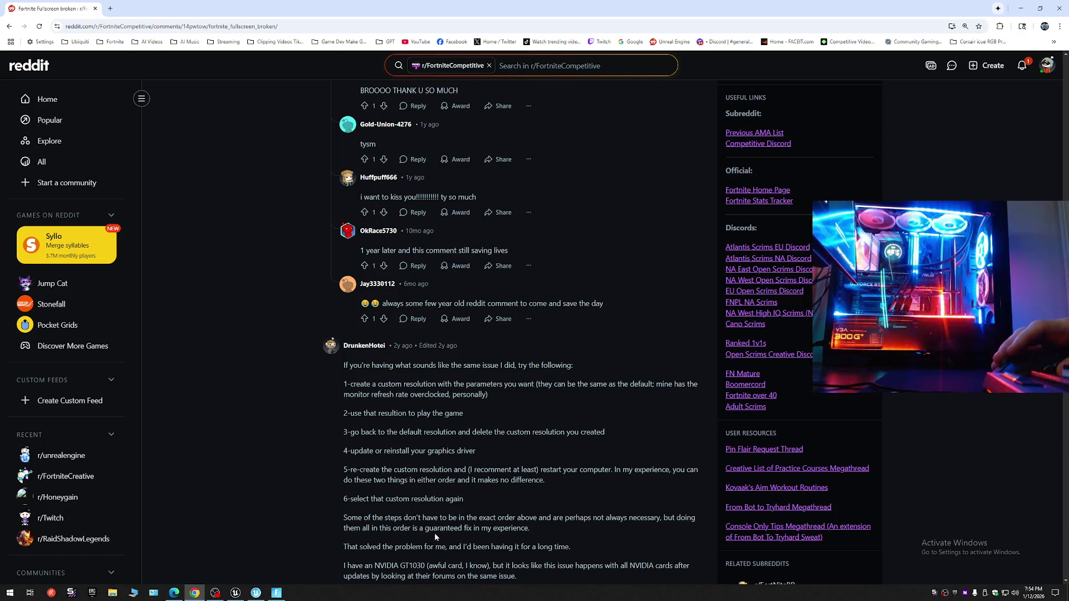
{"action": "scroll", "coordinate": [451, 535], "scroll_direction": "down", "scroll_amount": 3}
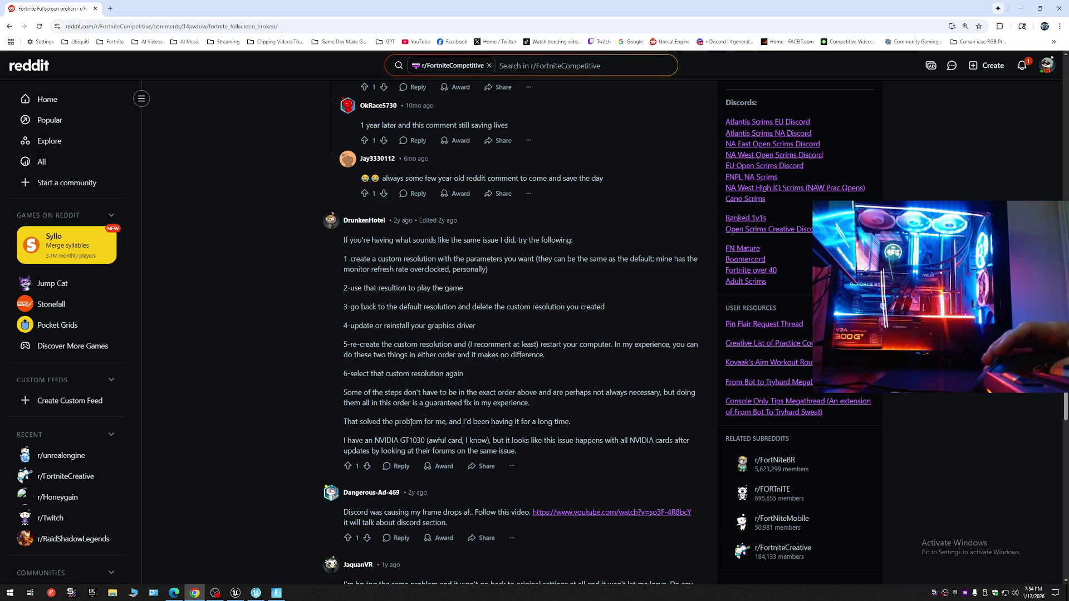
{"action": "scroll", "coordinate": [410, 424], "scroll_direction": "down", "scroll_amount": 3}
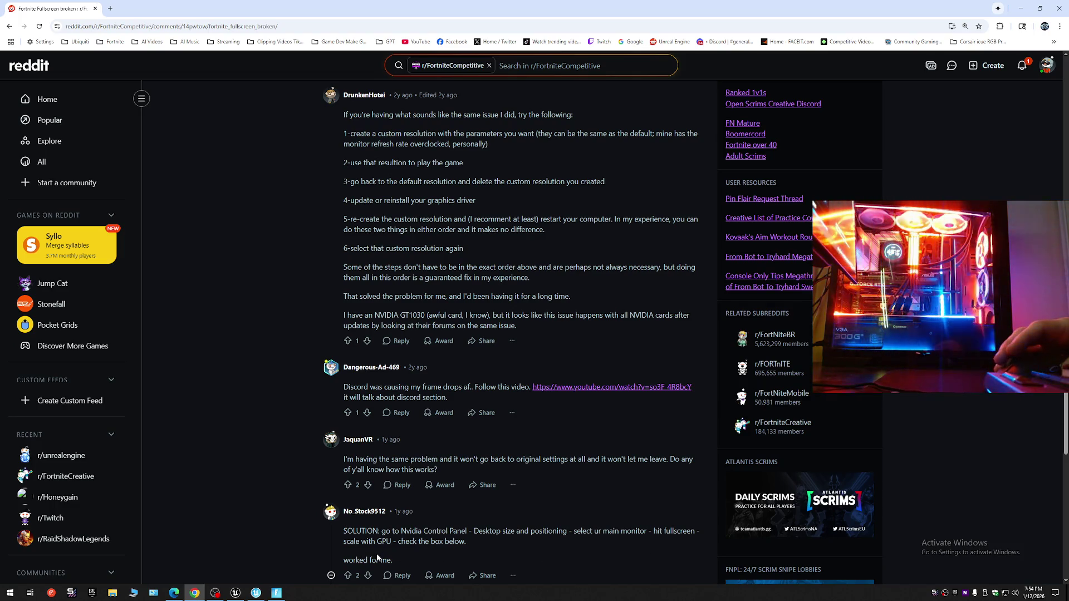
{"action": "scroll", "coordinate": [380, 568], "scroll_direction": "down", "scroll_amount": 2}
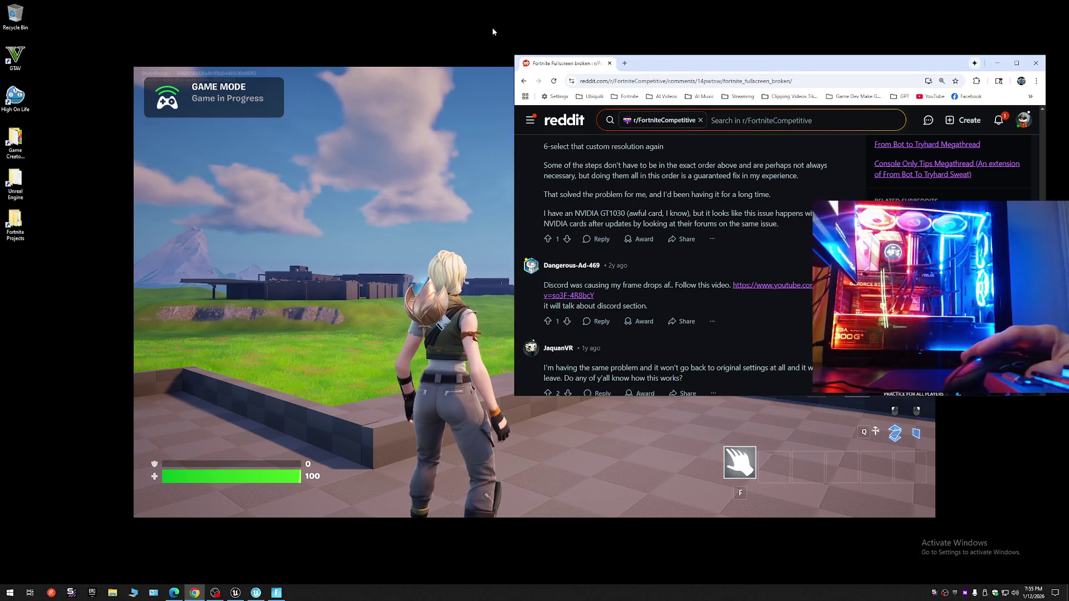
Launch NVIDIA Control Panel from the desktop context menu, landing on the Change Resolution page.
{"action": "right_click", "coordinate": [412, 18]}
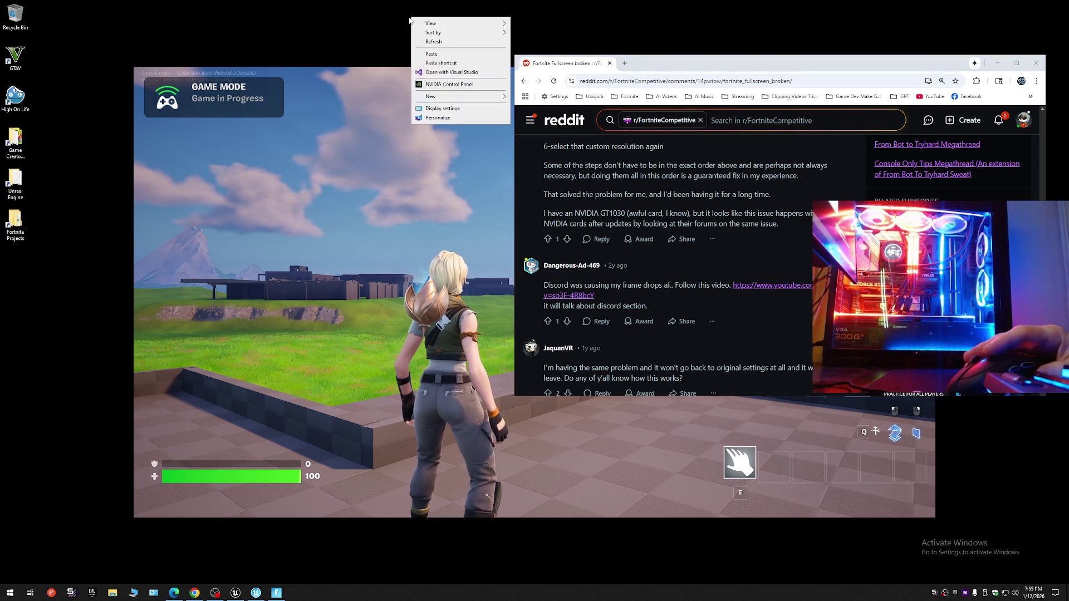
{"action": "left_click", "coordinate": [445, 87]}
{"action": "left_click", "coordinate": [445, 88]}
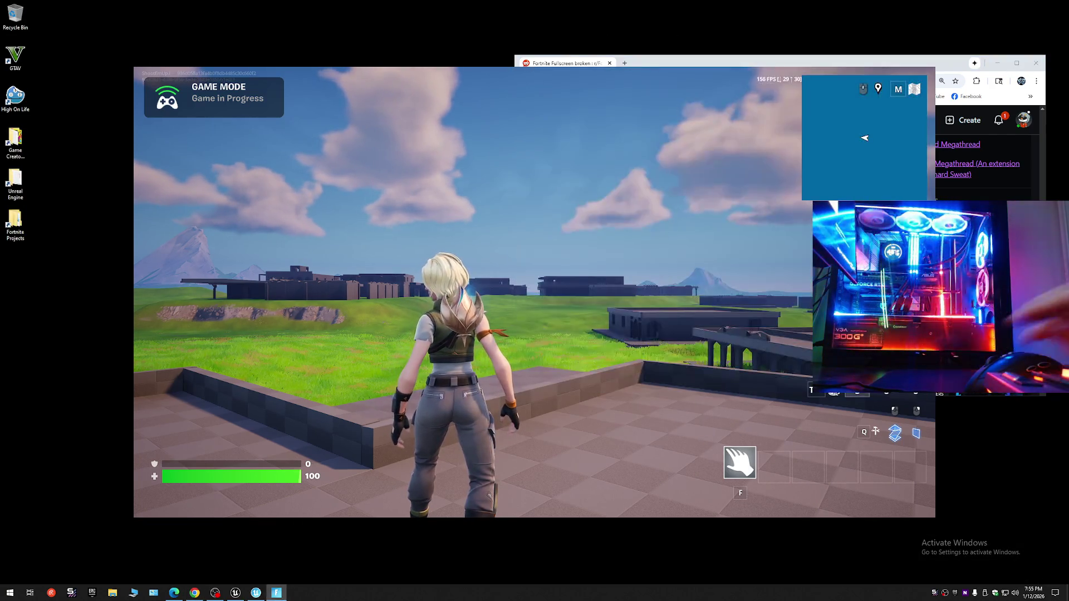
{"action": "key", "text": "Tab"}
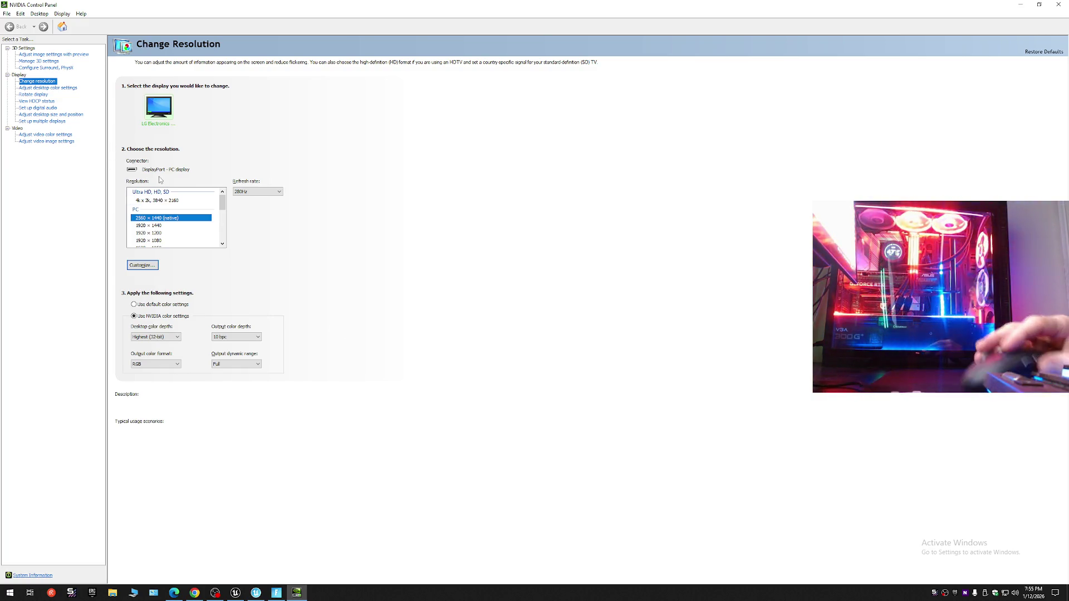
Browse the desktop color and resolution pages, opening and cancelling the Customize resolution dialog.
{"action": "left_click", "coordinate": [56, 87]}
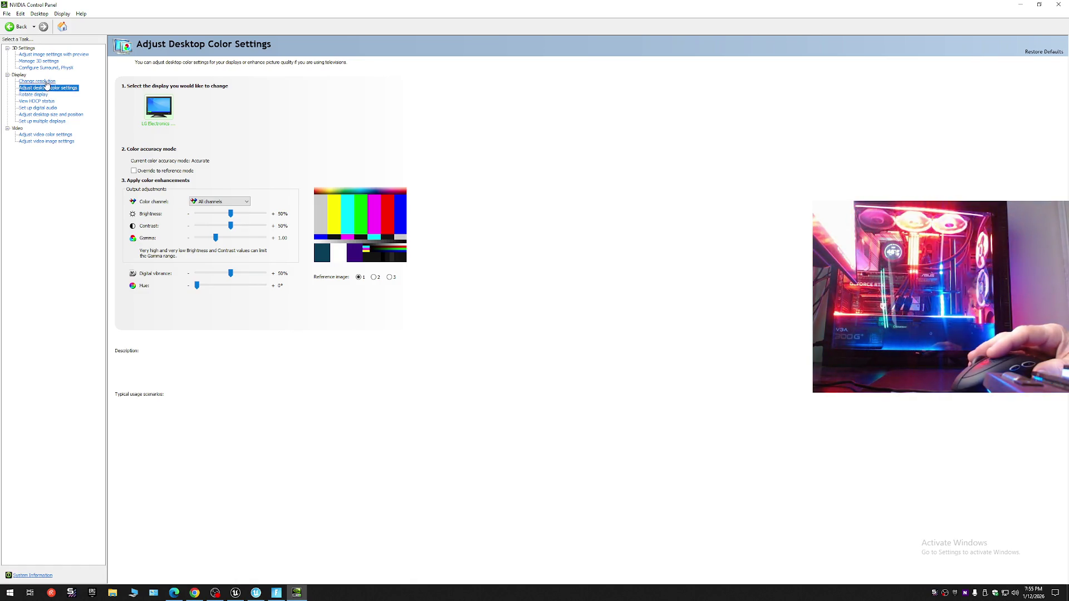
{"action": "left_click", "coordinate": [41, 81]}
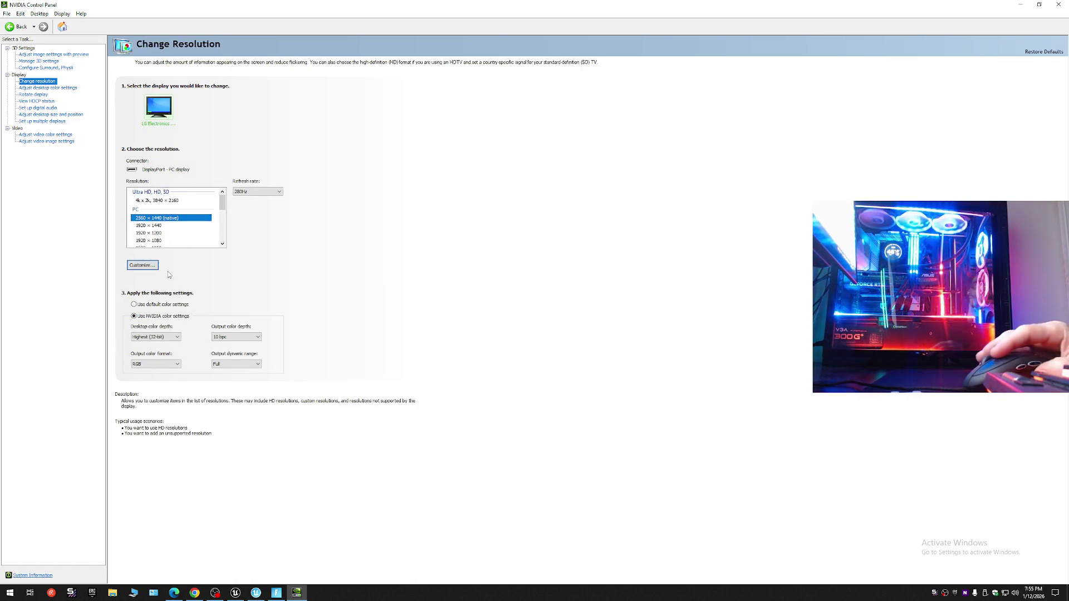
{"action": "left_click", "coordinate": [151, 265]}
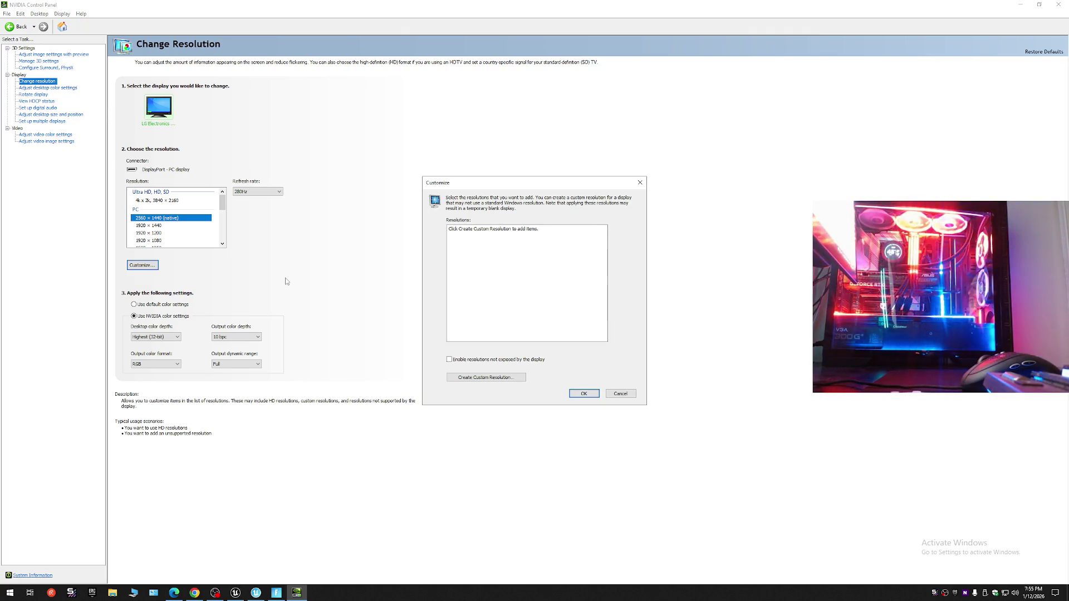
{"action": "left_click", "coordinate": [620, 393]}
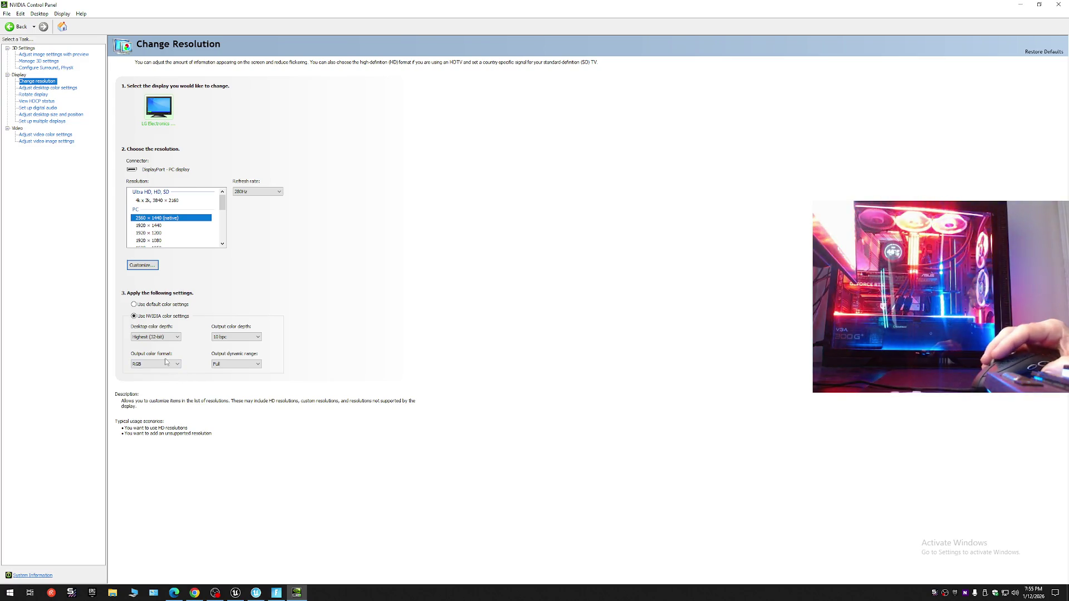
Step through the Display task pages (color, rotation, HDCP, digital audio) and land on Adjust desktop size and position.
{"action": "left_click", "coordinate": [43, 88]}
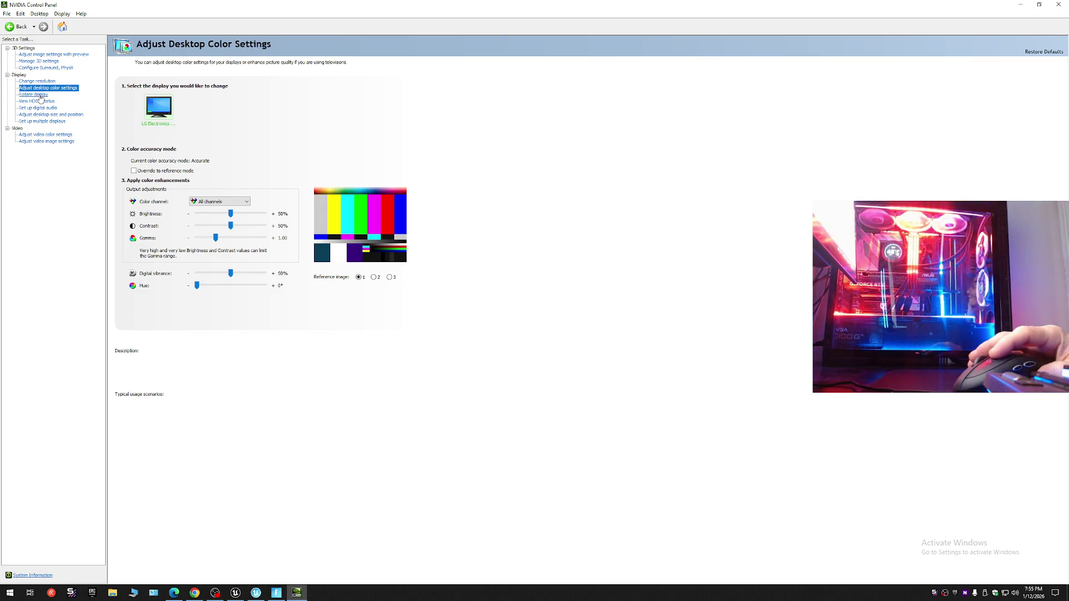
{"action": "left_click", "coordinate": [33, 94]}
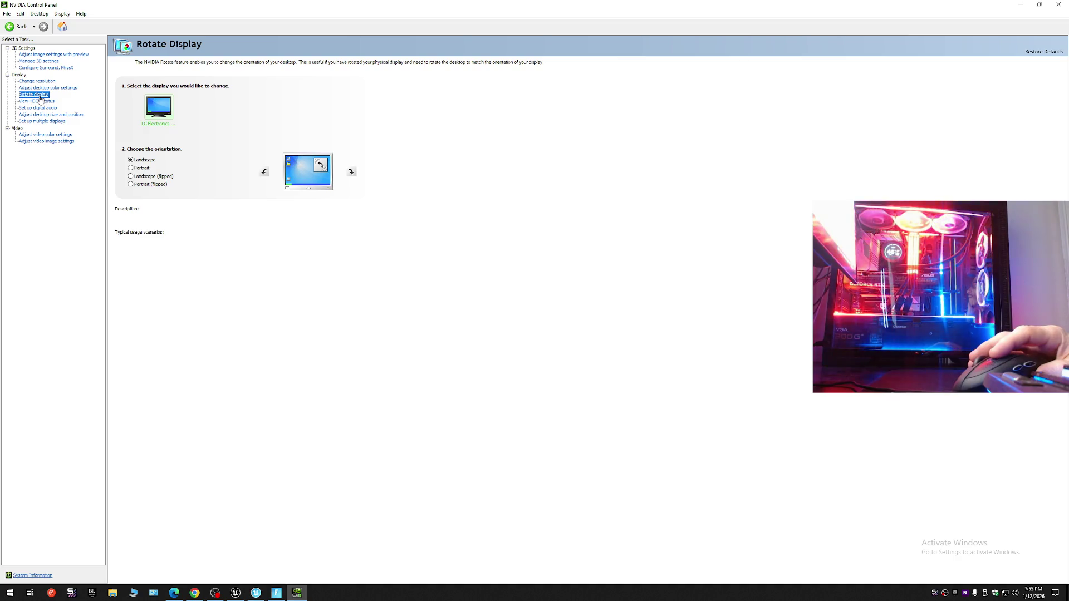
{"action": "left_click", "coordinate": [38, 101]}
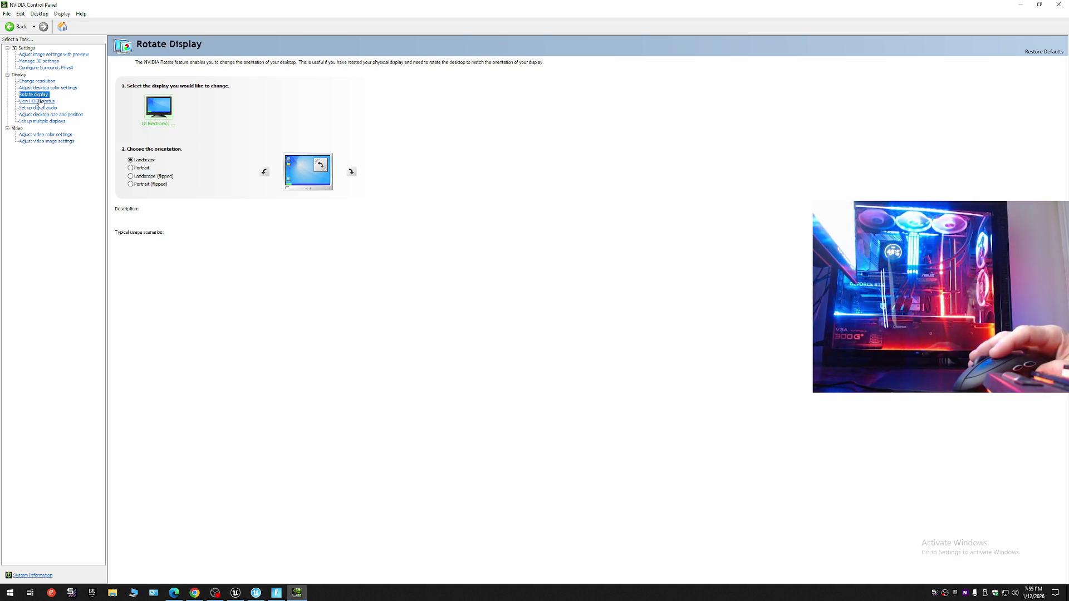
{"action": "left_click", "coordinate": [40, 108]}
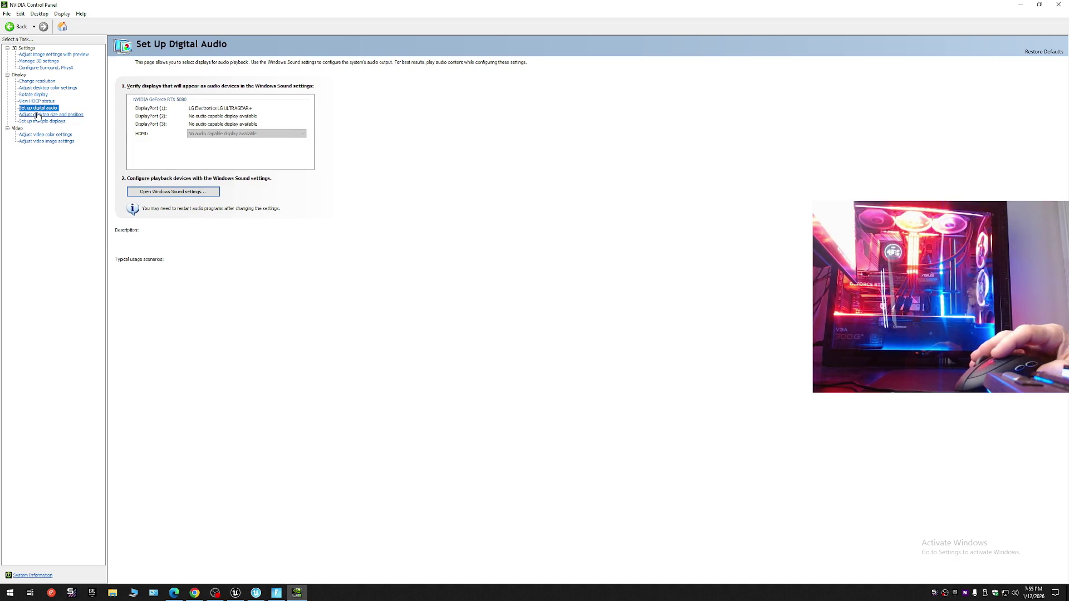
{"action": "left_click", "coordinate": [38, 114]}
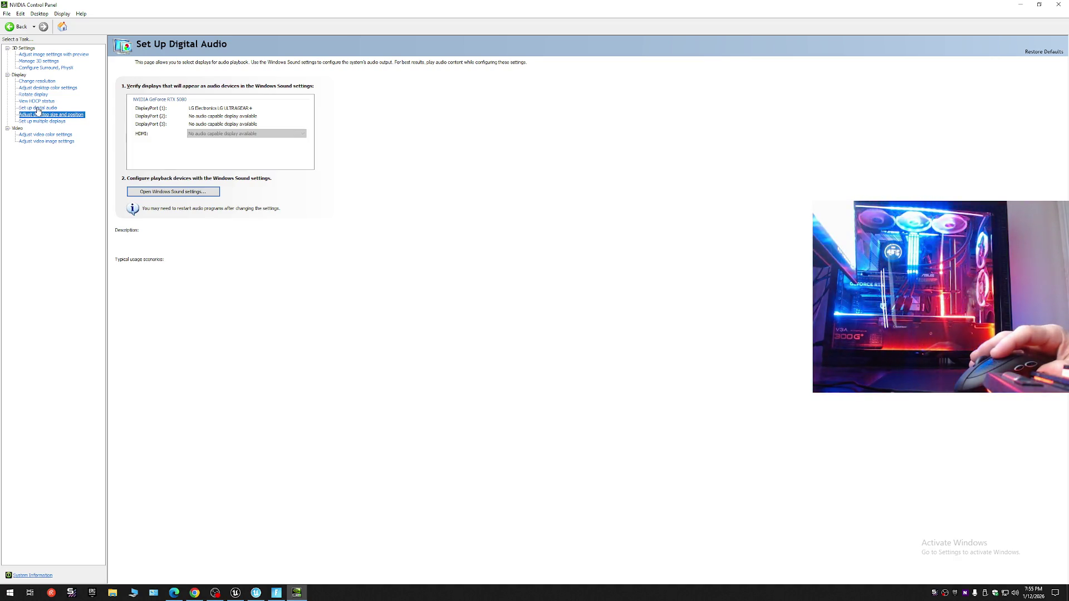
{"action": "left_click", "coordinate": [38, 108]}
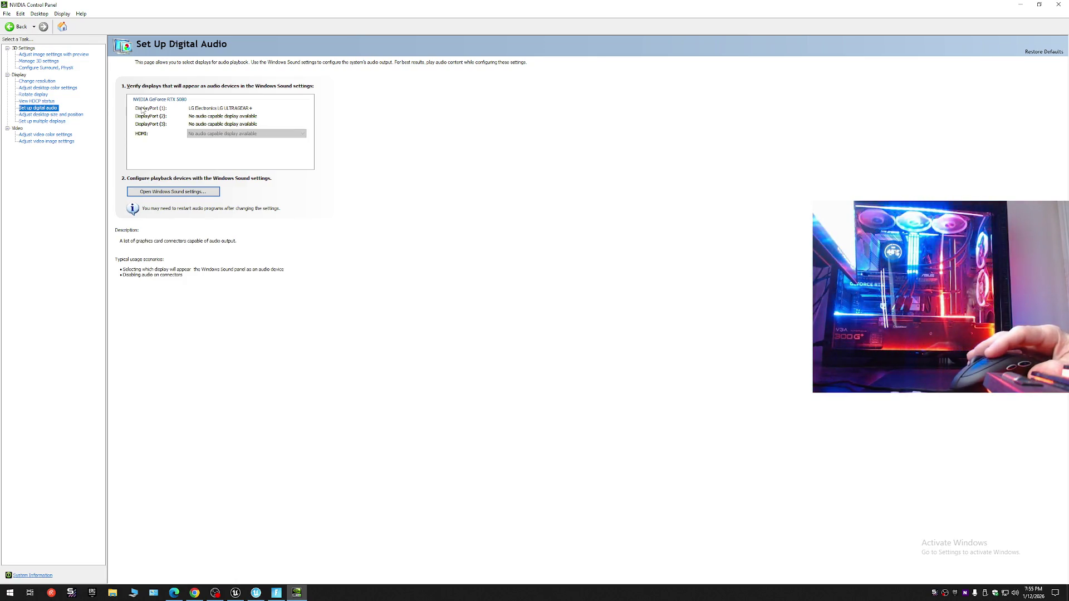
{"action": "left_click", "coordinate": [52, 114]}
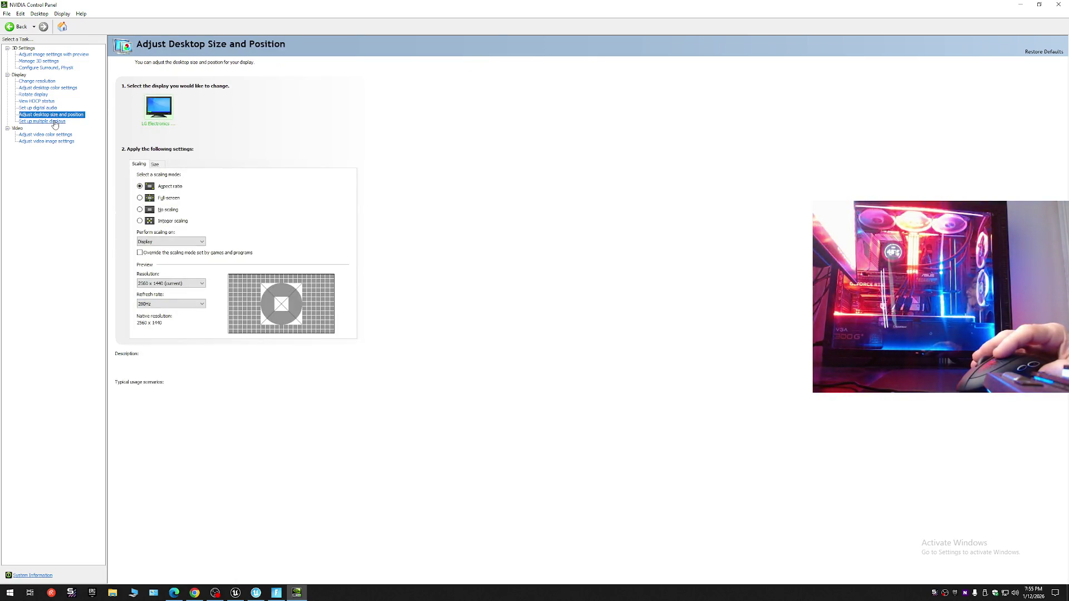
Set the desktop scaling mode to Full-screen, keeping scaling performed on the Display.
{"action": "left_click", "coordinate": [150, 199]}
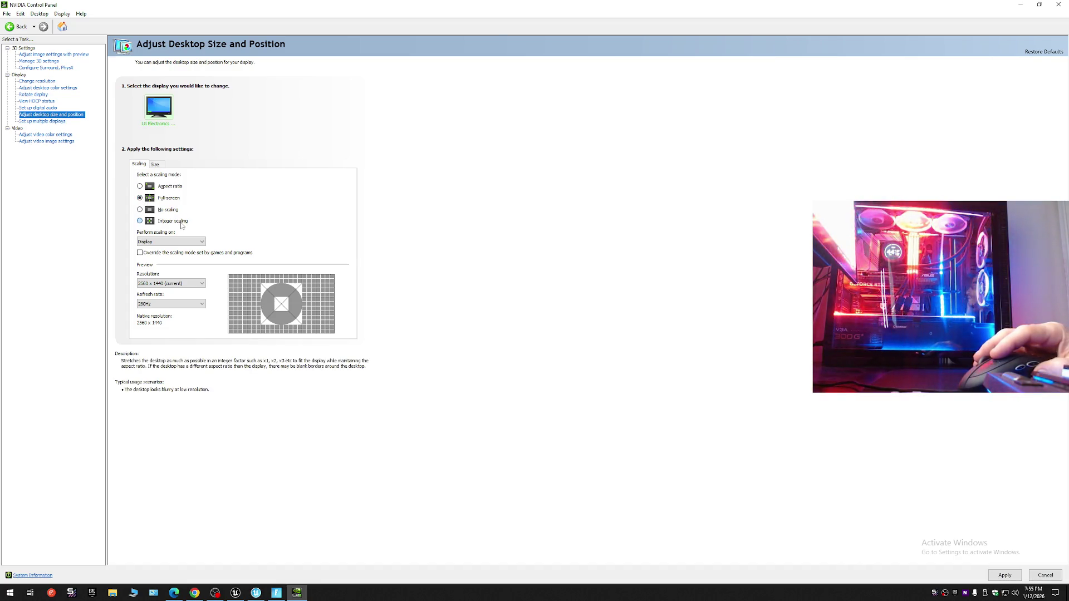
{"action": "left_click", "coordinate": [141, 198]}
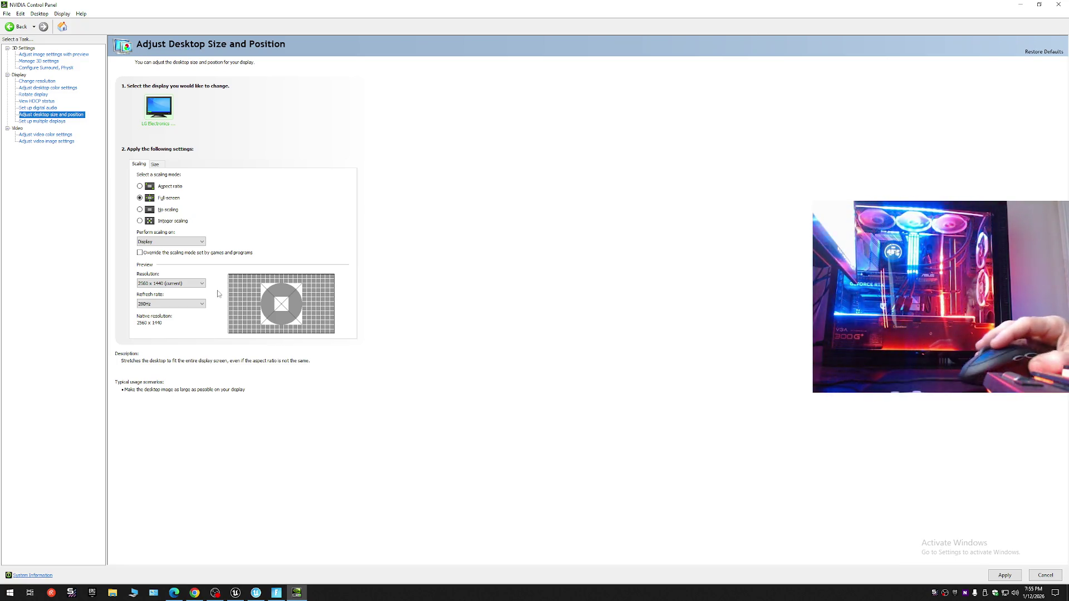
{"action": "left_click", "coordinate": [191, 243]}
{"action": "left_click", "coordinate": [191, 245]}
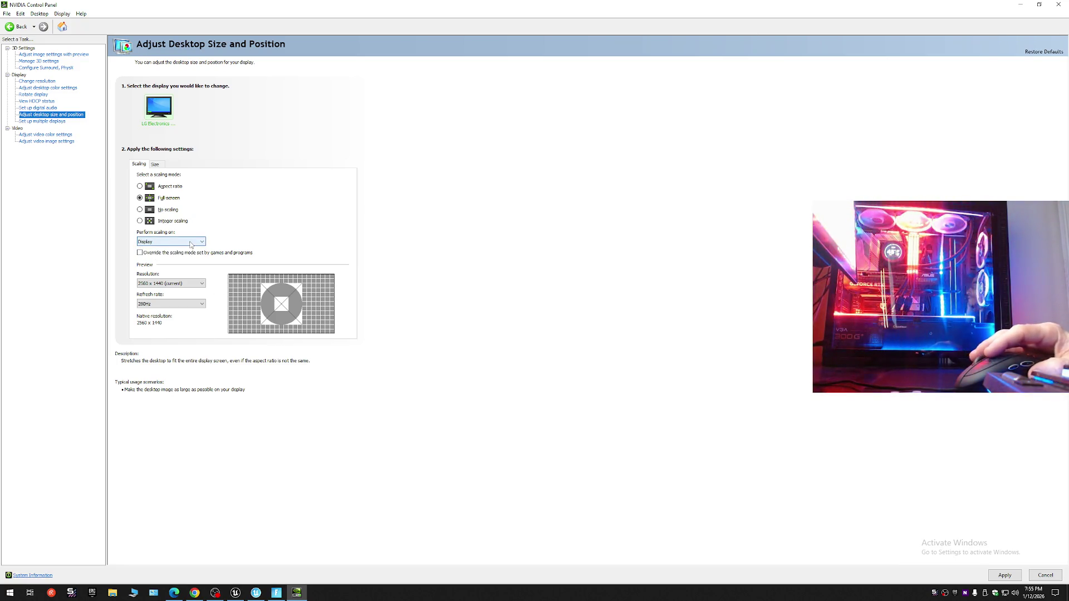